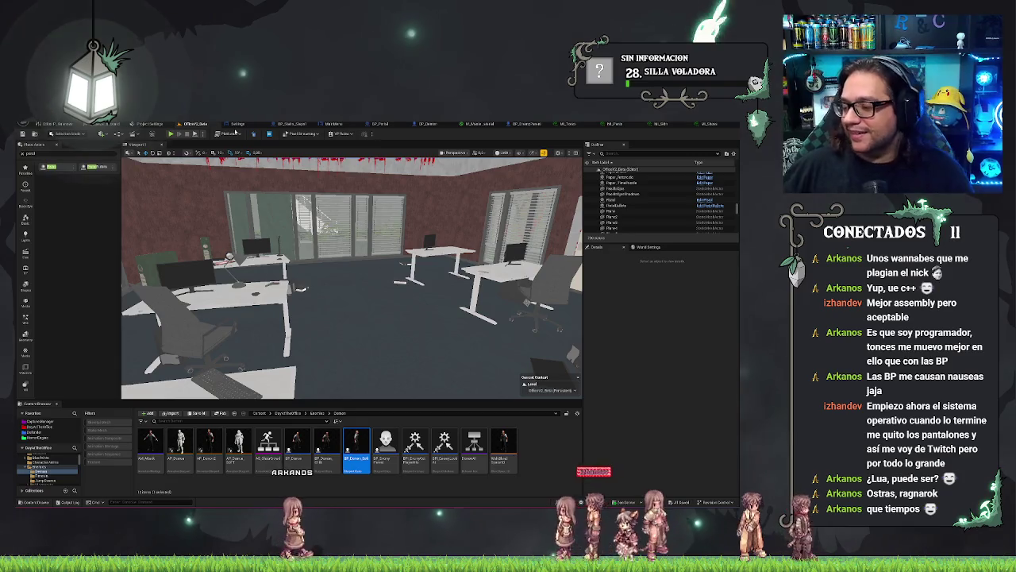
Step: Rotate the viewport camera toward the door wall, then right across the office desks
mouse_move(317, 318)
mouse_down()
mouse_move(122, 375)
mouse_move(404, 279)
mouse_move(365, 377)
mouse_move(401, 303)
mouse_up()
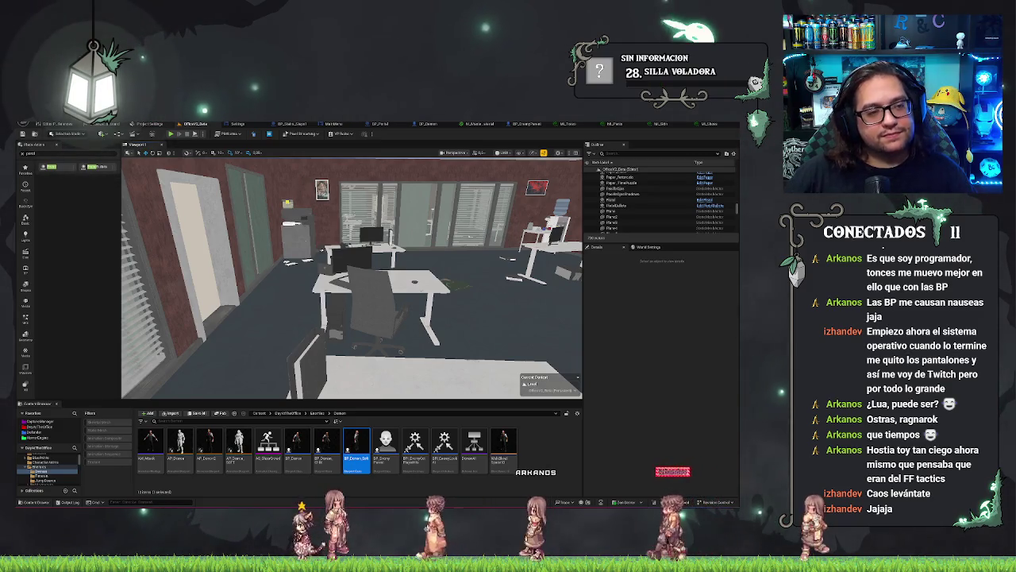
drag(349, 278, 381, 278)
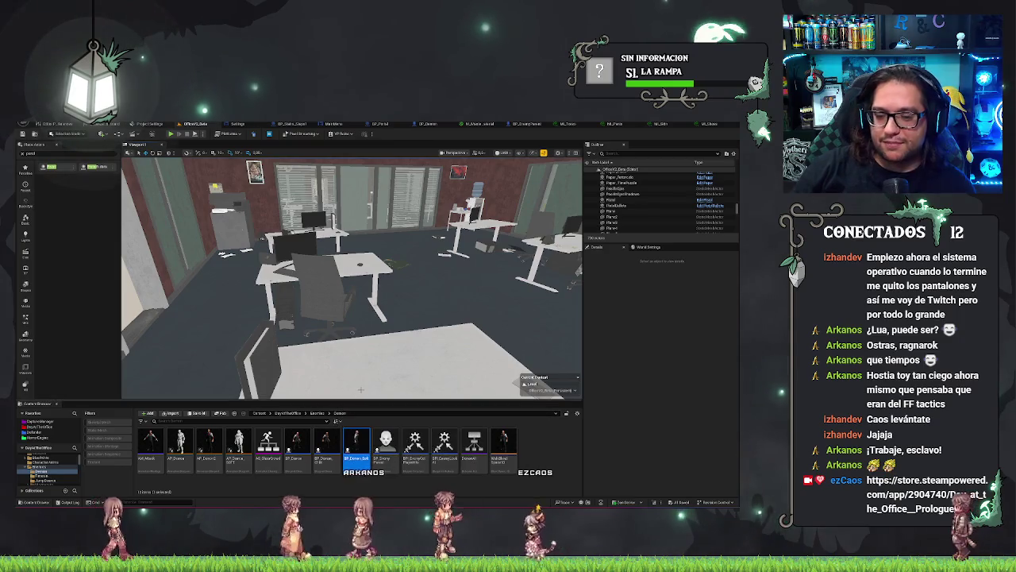
Step: Zoom the viewport to frame the central desks and the poster-covered back wall
scroll(406, 350, up, 3)
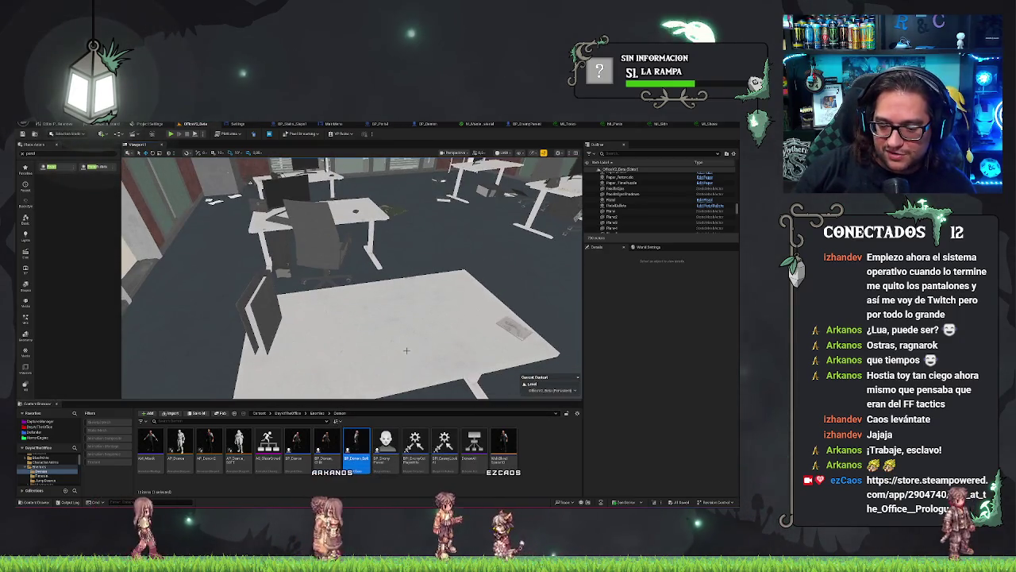
Step: Zoom the office view back out, then switch over to the Steam store window
scroll(392, 389, down, 5)
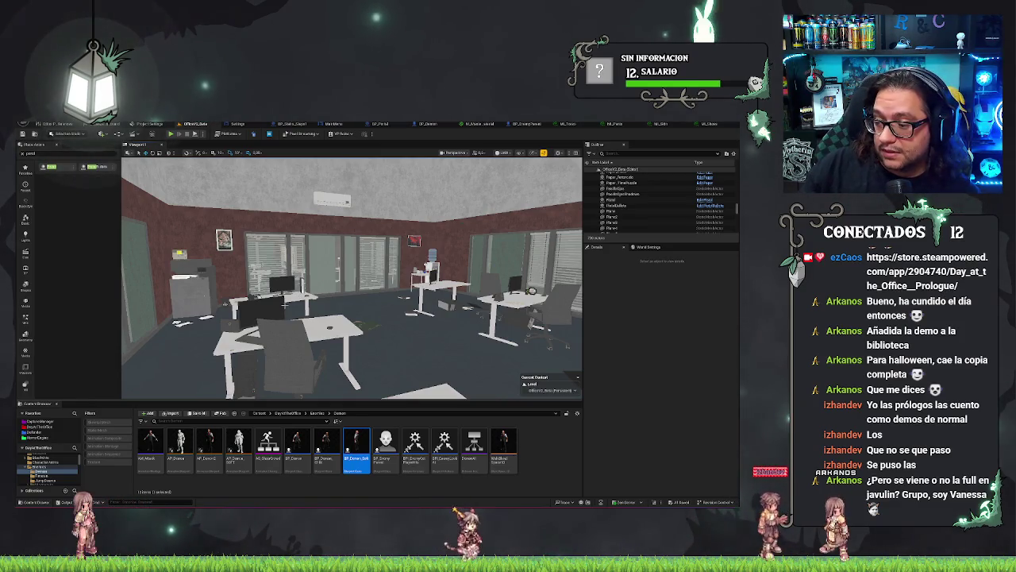
key(alt+Tab)
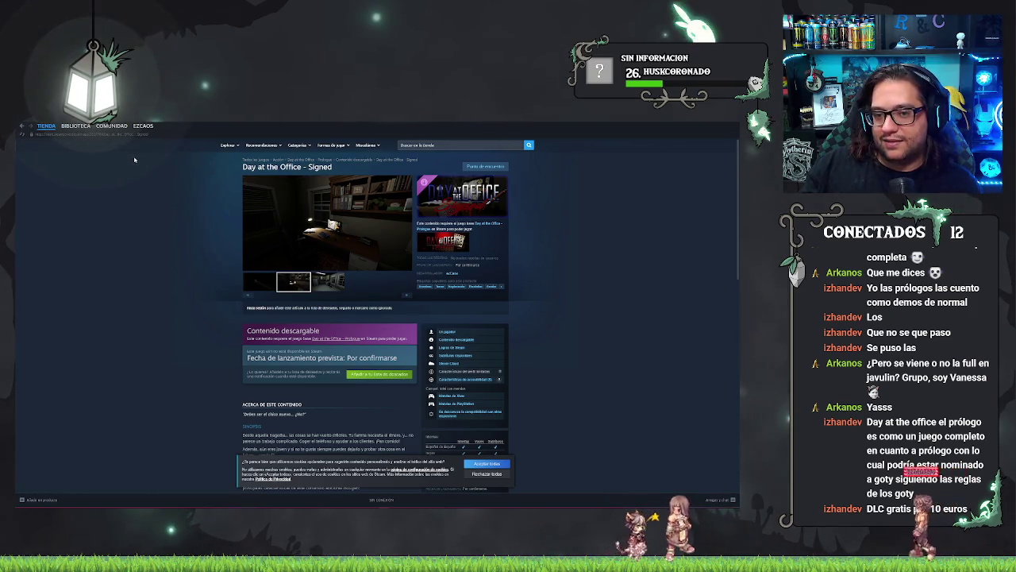
Step: Read through the Day at the Office - Signed DLC description, then go to the Prologue's library page
drag(416, 281, 546, 277)
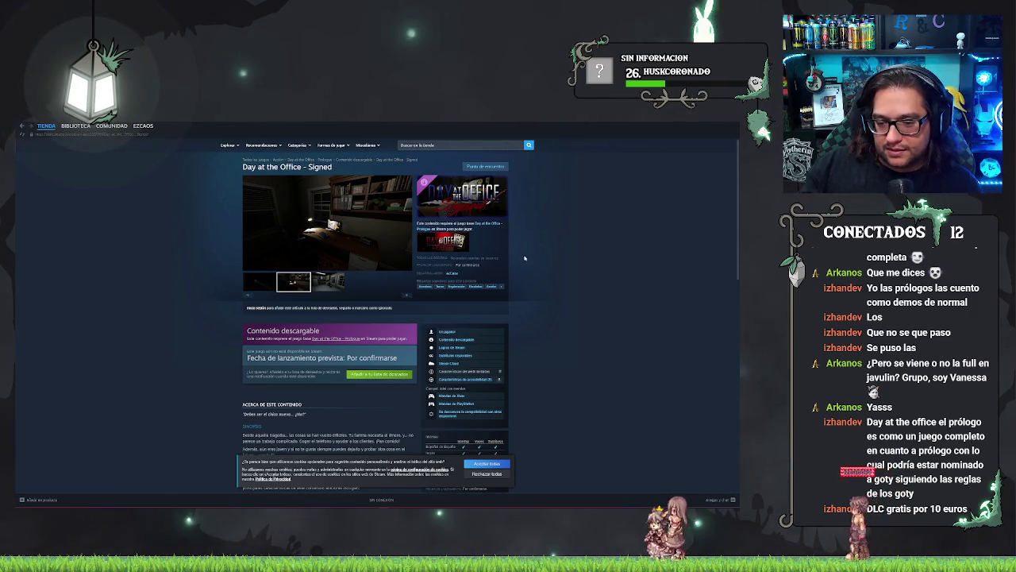
scroll(524, 258, down, 3)
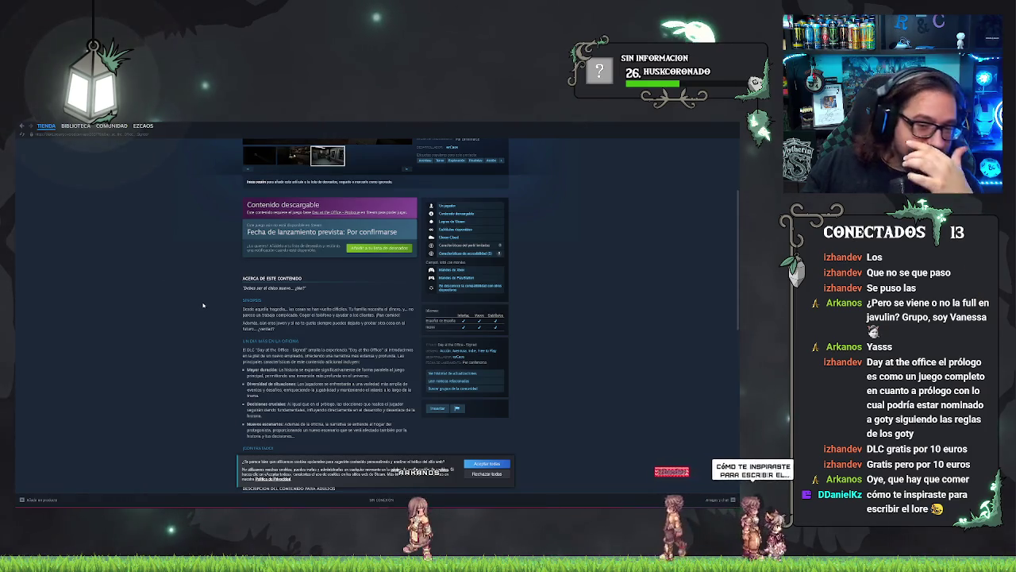
scroll(207, 306, up, 3)
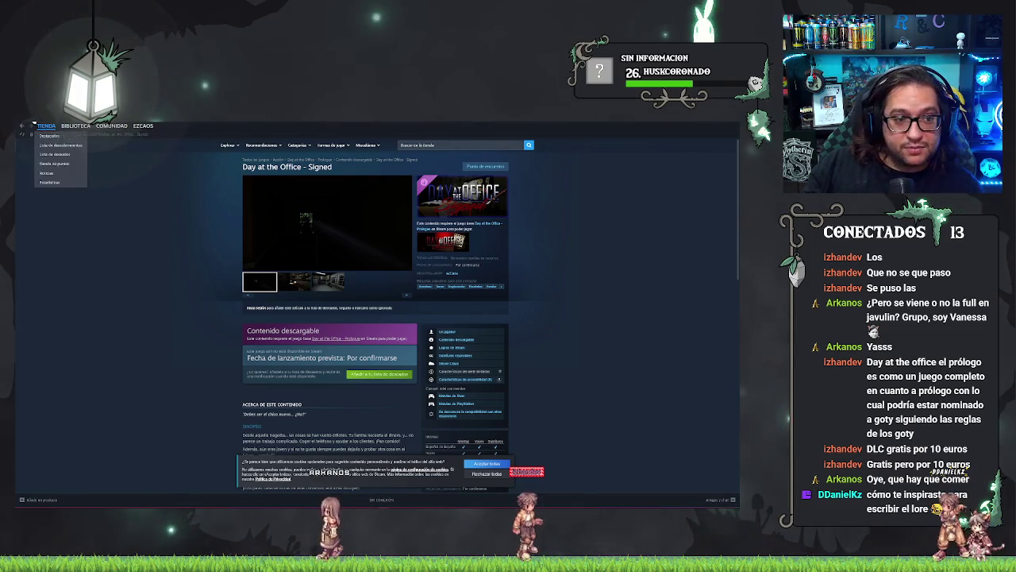
click(21, 125)
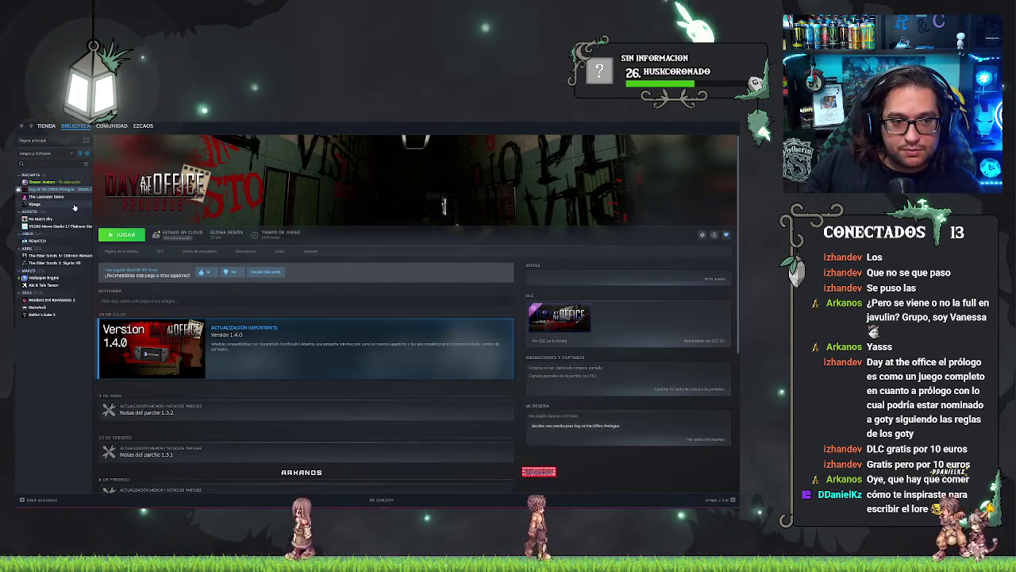
Step: Open the Day at the Office - Prologue store page from its library entry
click(121, 251)
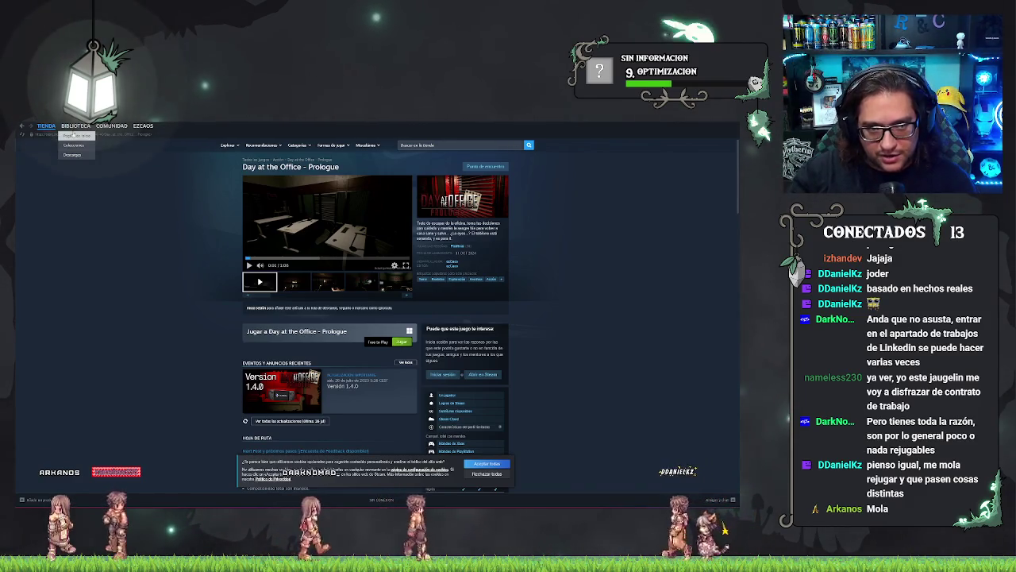
click(75, 125)
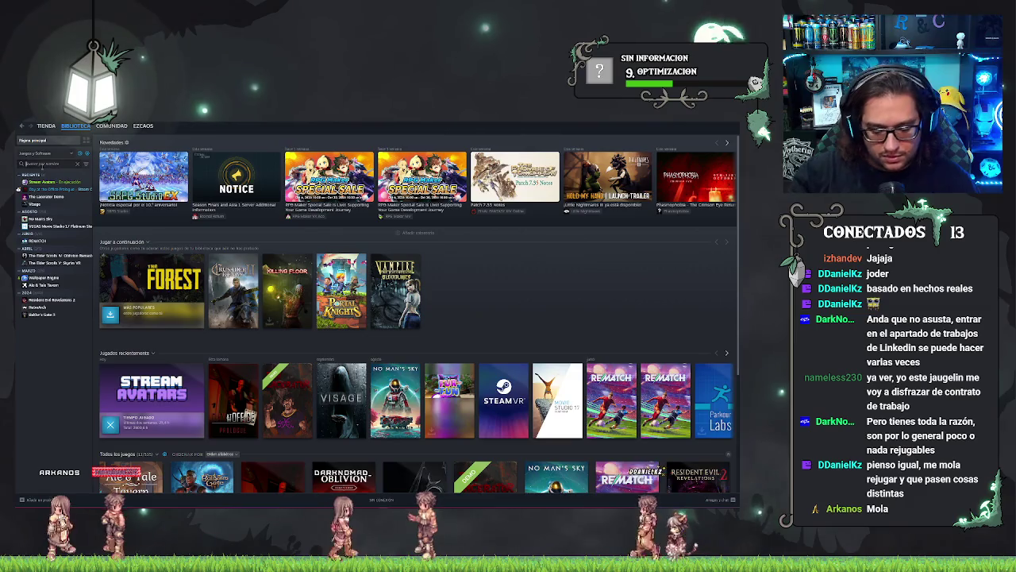
text(septemb)
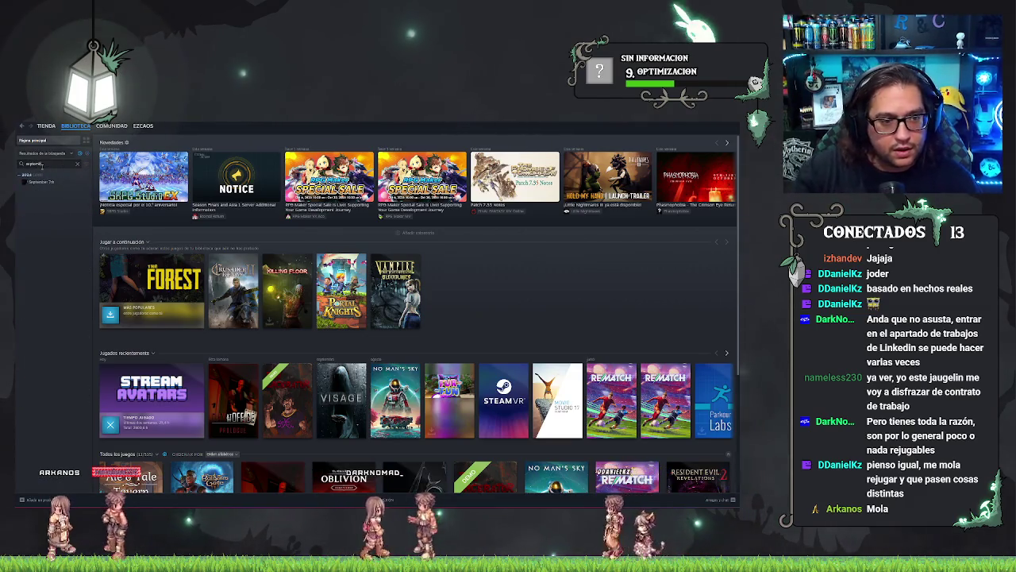
click(47, 181)
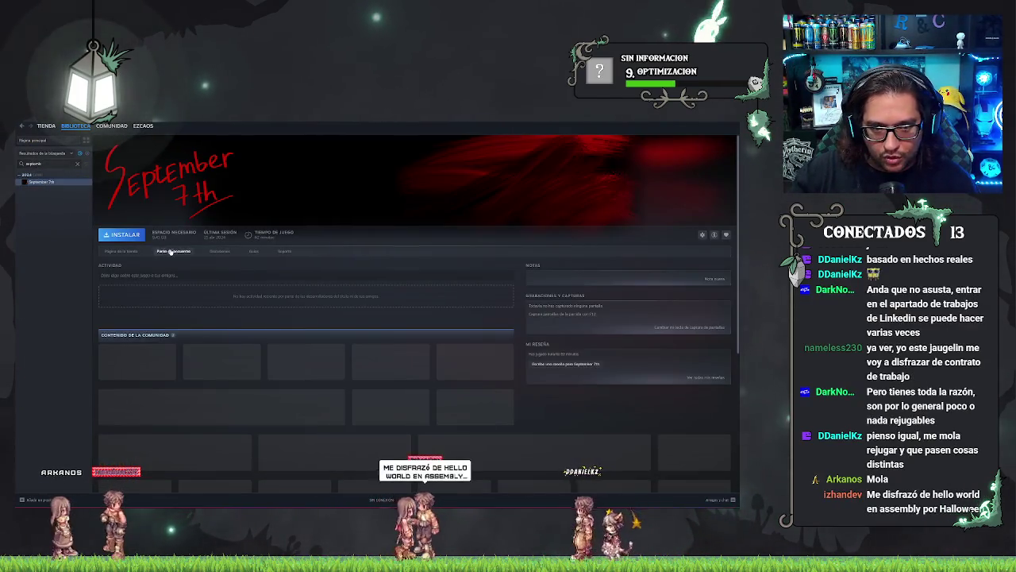
scroll(262, 300, down, 3)
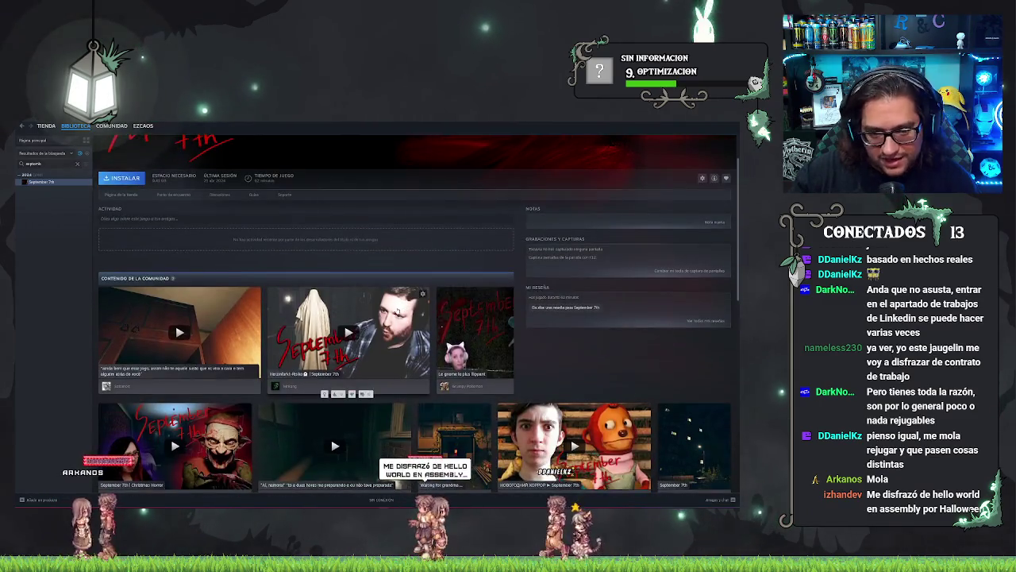
scroll(264, 307, up, 3)
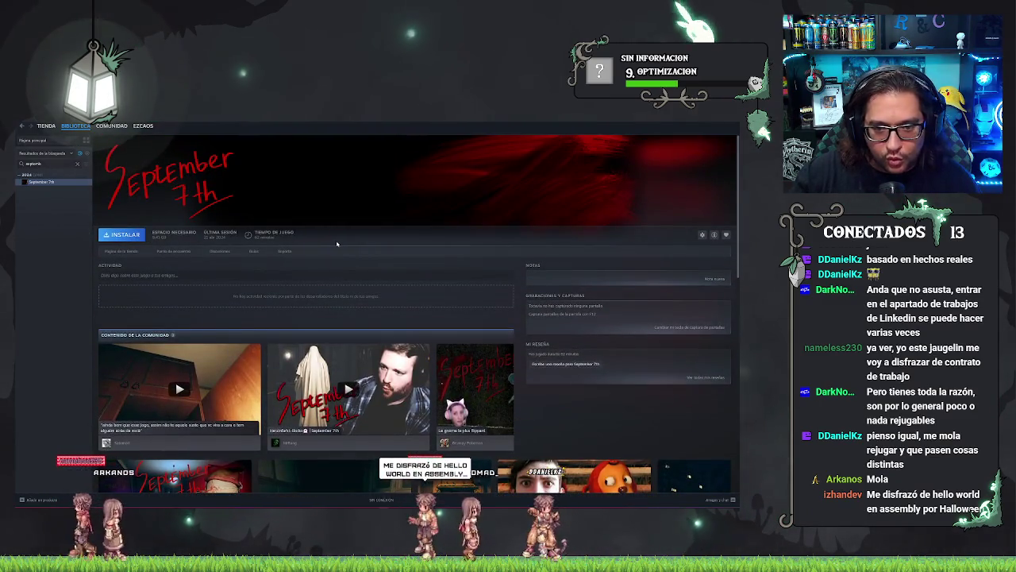
scroll(500, 294, down, 2)
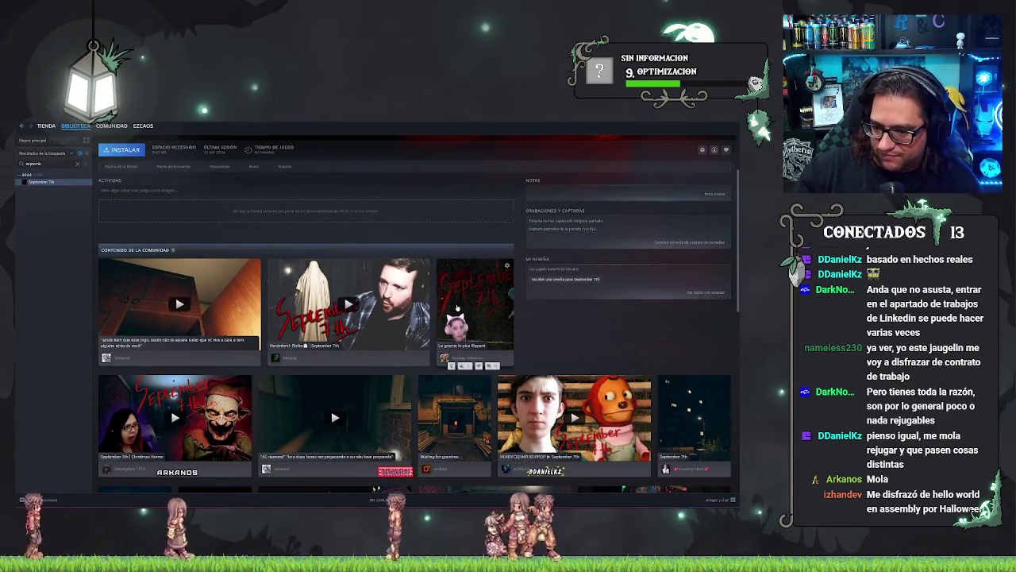
scroll(334, 325, up, 3)
scroll(208, 346, down, 3)
scroll(209, 346, up, 3)
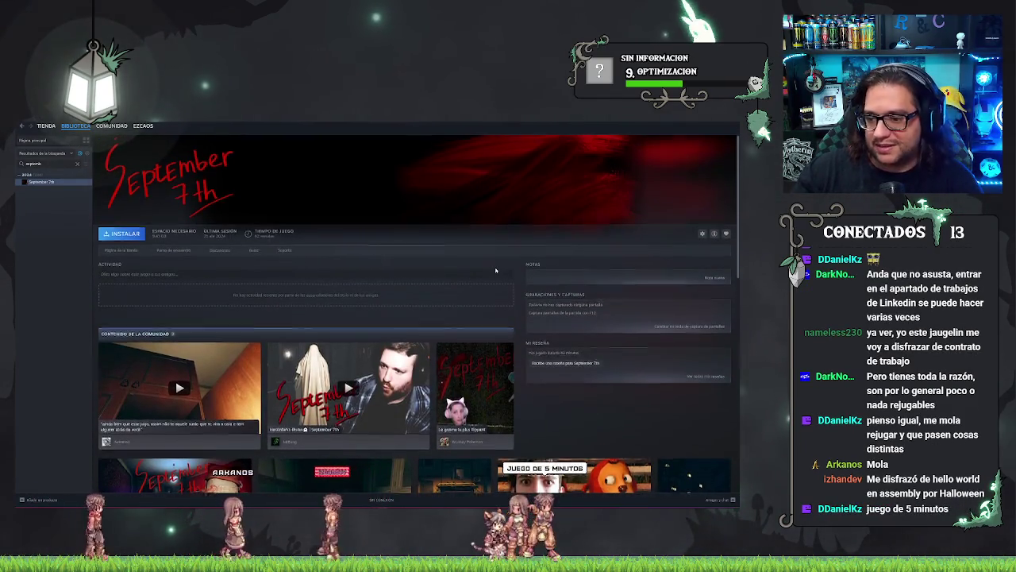
scroll(508, 274, down, 2)
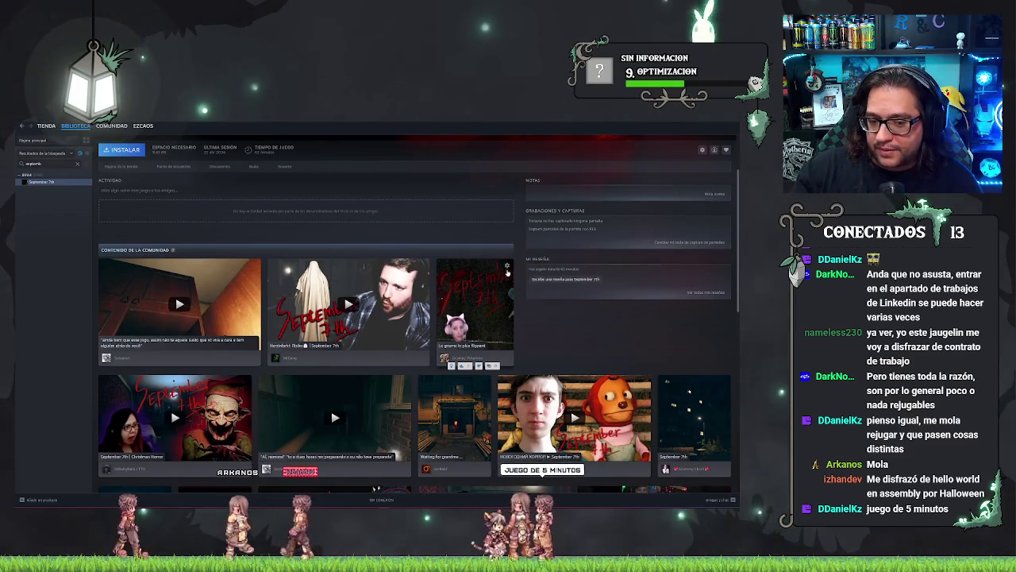
scroll(504, 271, down, 1)
scroll(505, 272, down, 2)
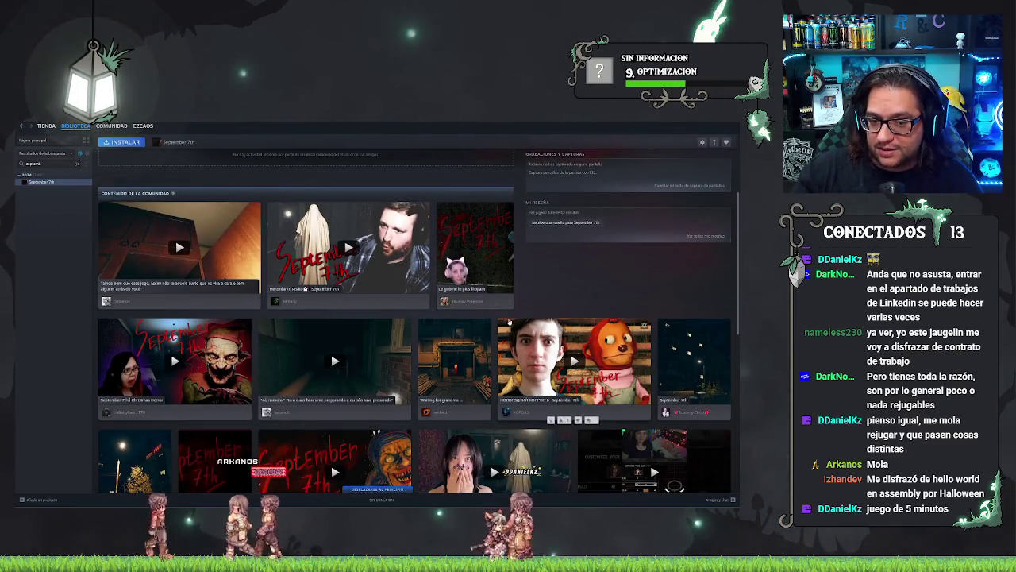
scroll(248, 381, down, 5)
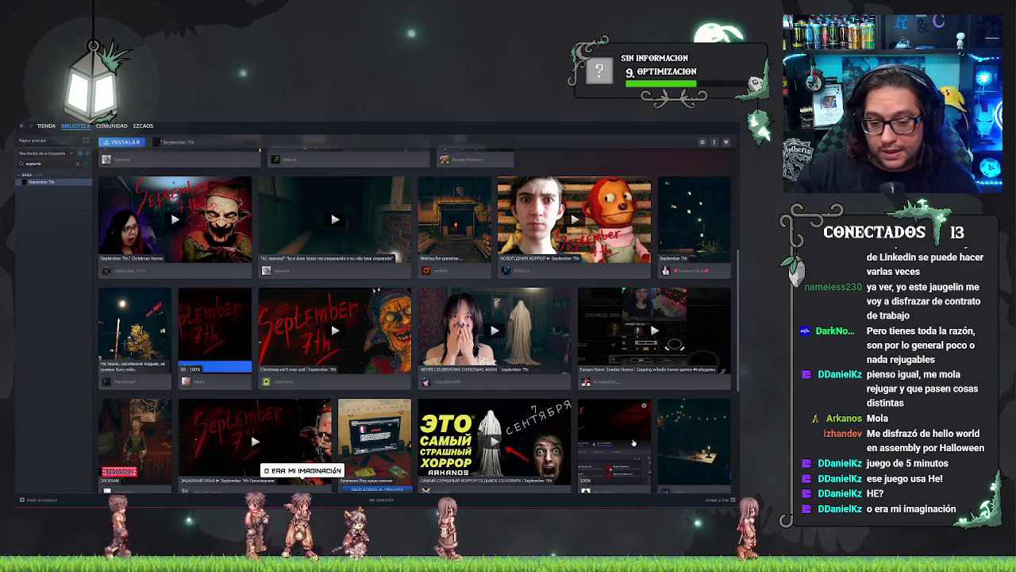
click(431, 370)
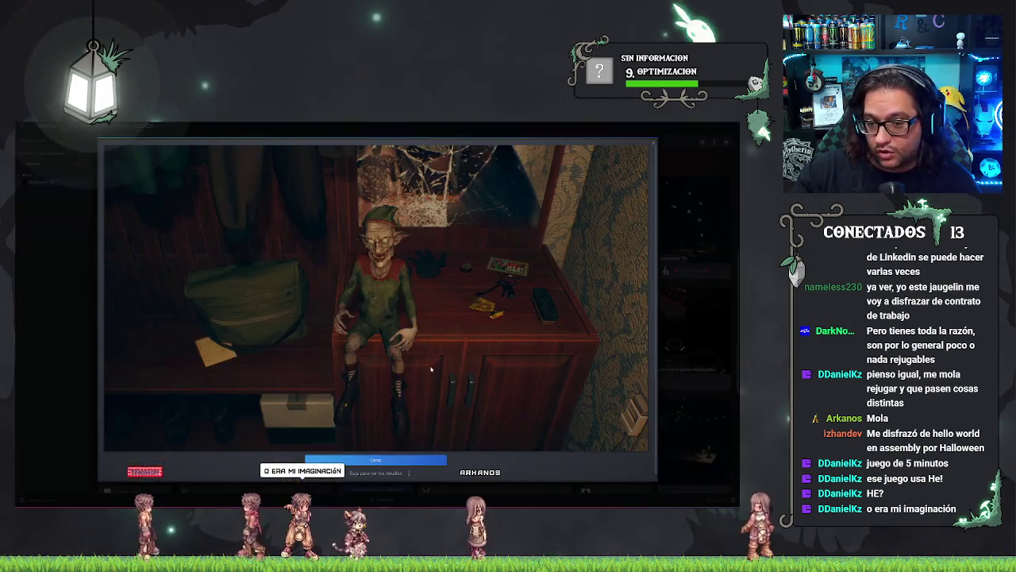
click(709, 214)
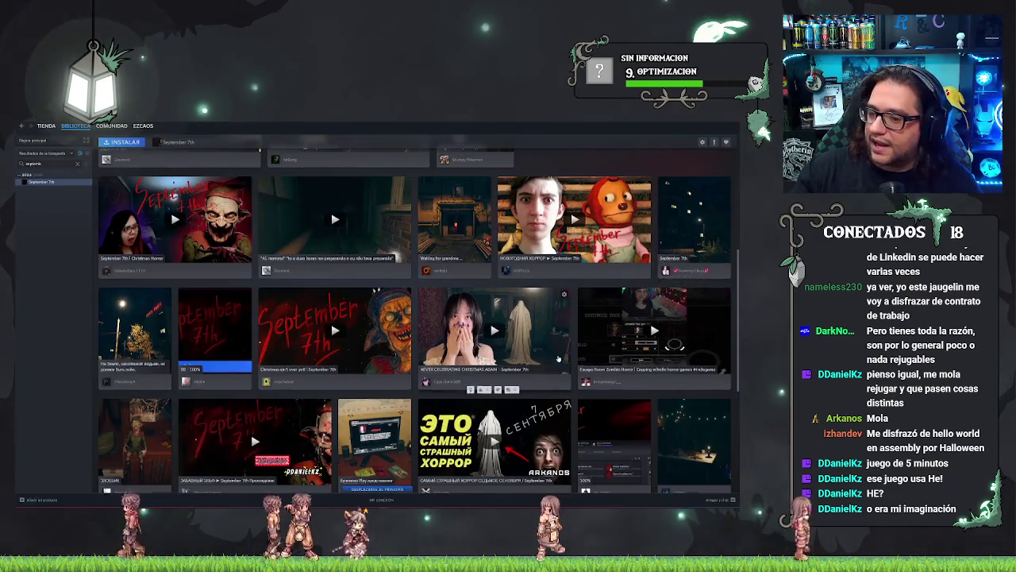
scroll(558, 359, up, 5)
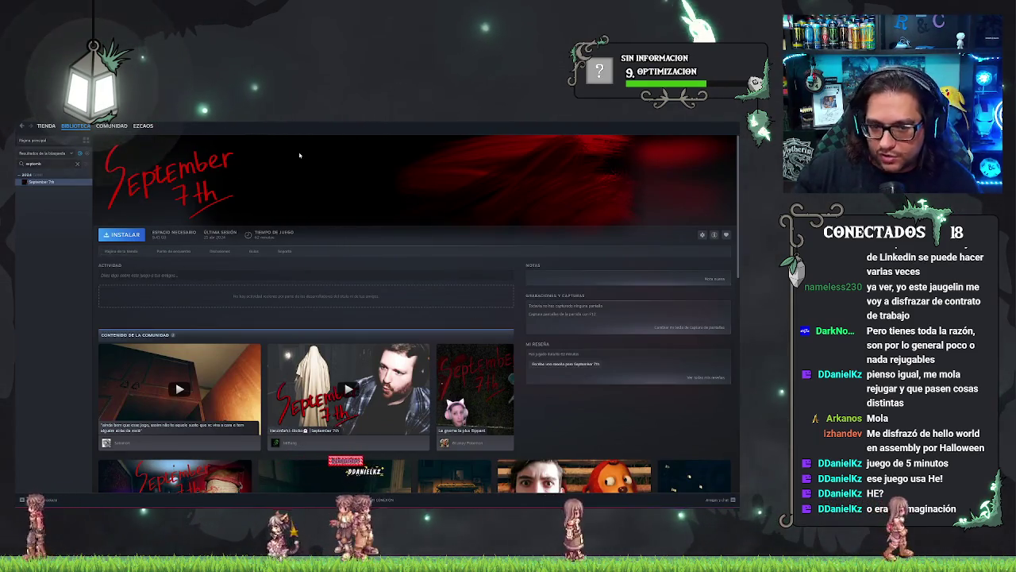
Step: Open the game's store page, then the EMIKA_GAMES developer page with its Novedades list
click(120, 251)
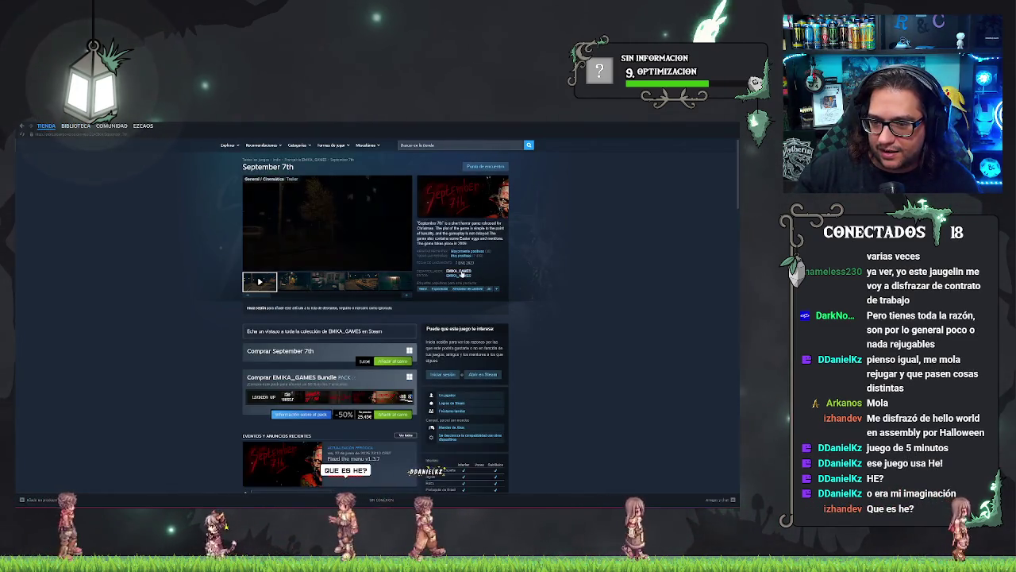
click(459, 272)
scroll(350, 337, down, 5)
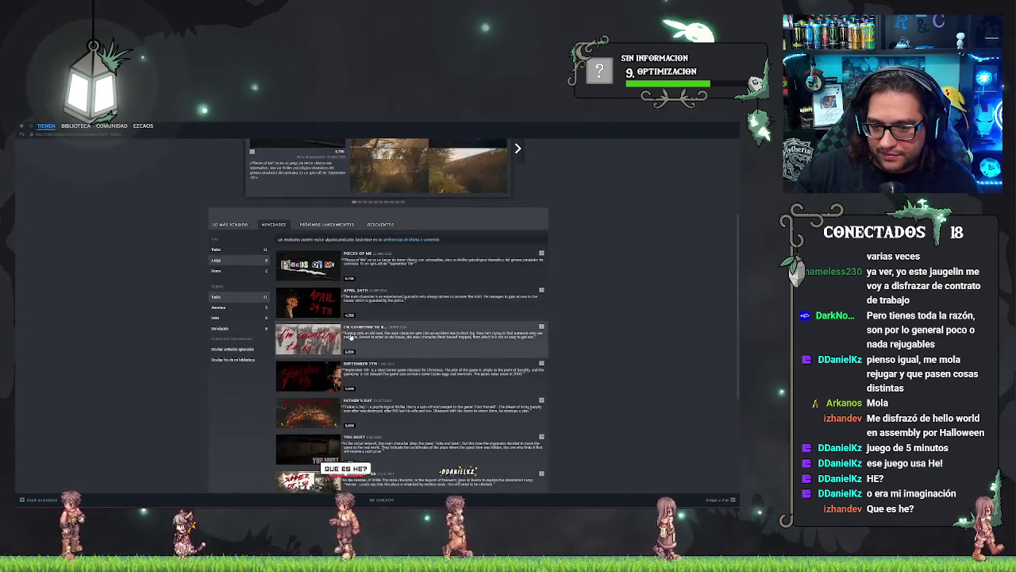
scroll(350, 373, down, 2)
scroll(350, 397, up, 1)
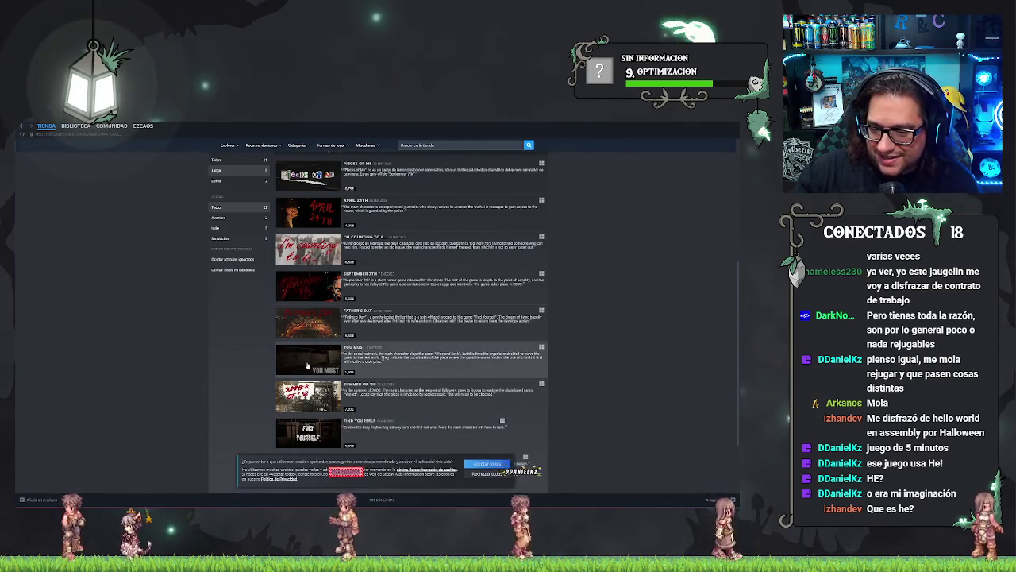
Step: Look over the developer's game thumbnails and accept all cookies on the banner
mouse_move(316, 322)
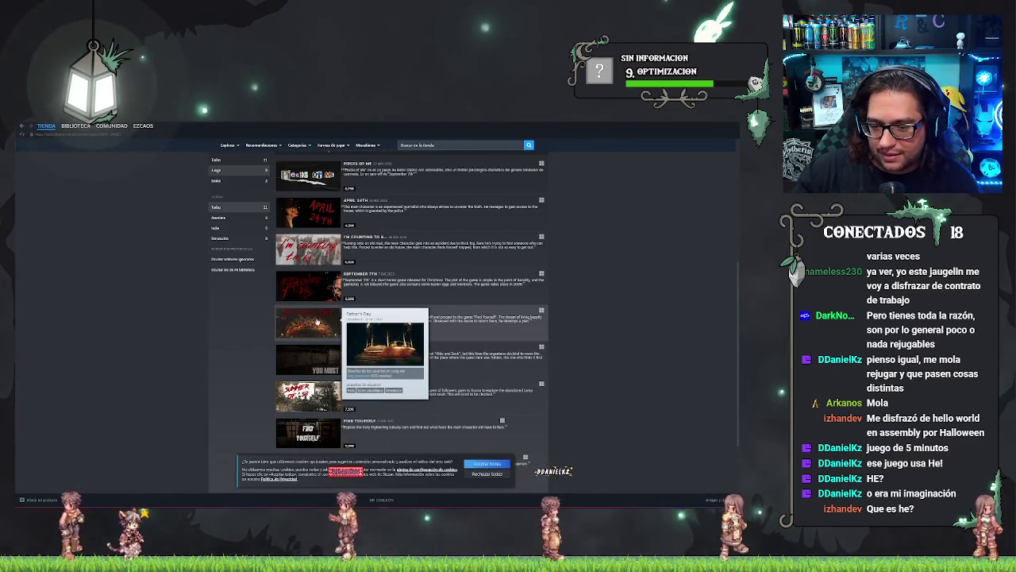
mouse_move(313, 293)
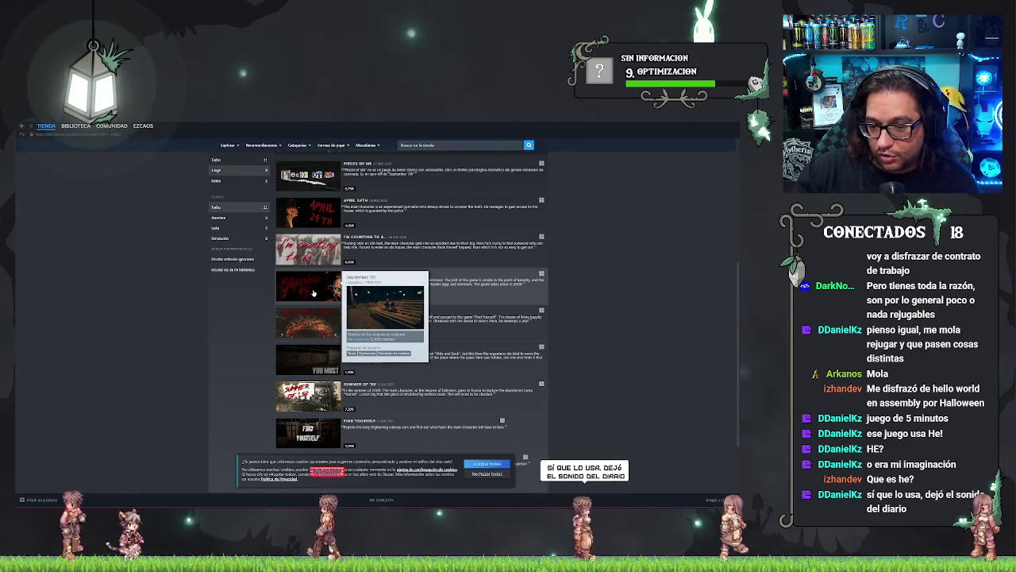
mouse_move(317, 252)
mouse_move(320, 223)
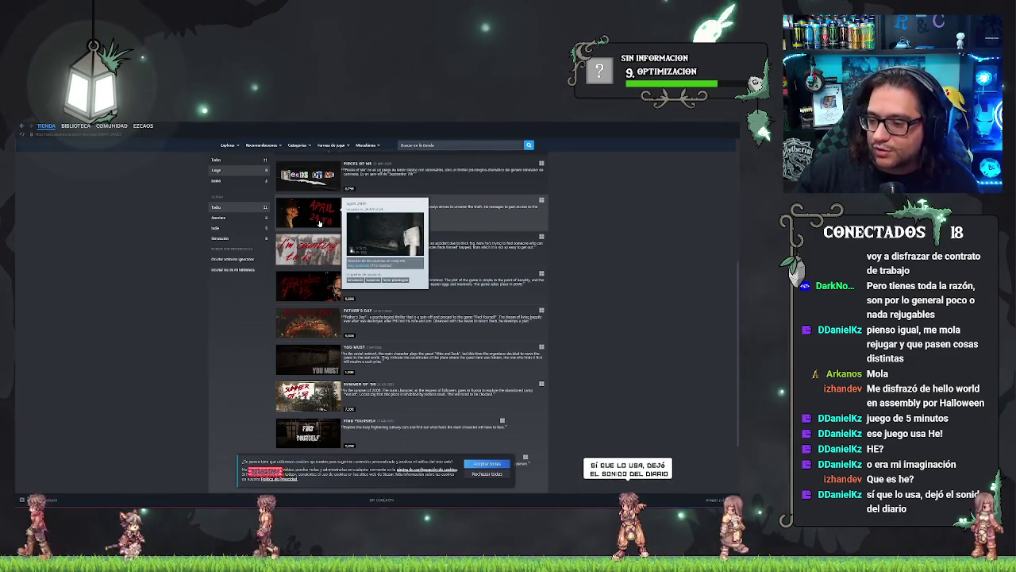
scroll(320, 158, up, 3)
scroll(320, 130, down, 5)
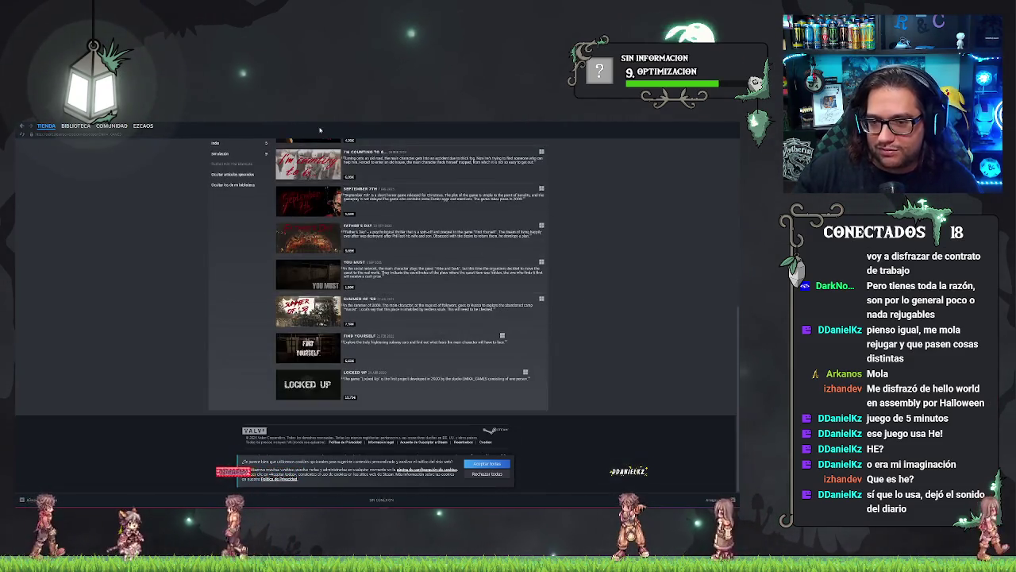
scroll(595, 374, up, 3)
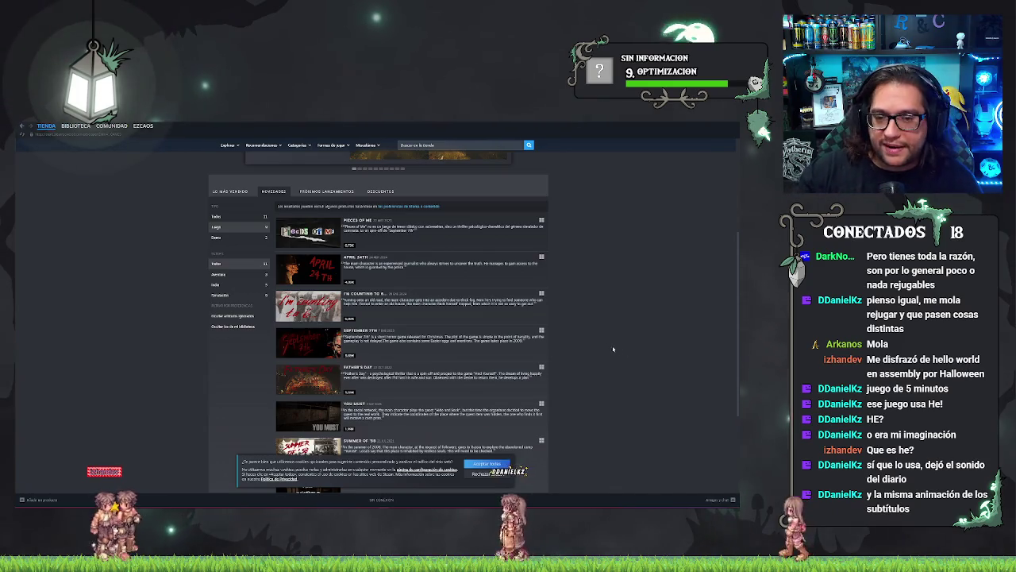
click(486, 463)
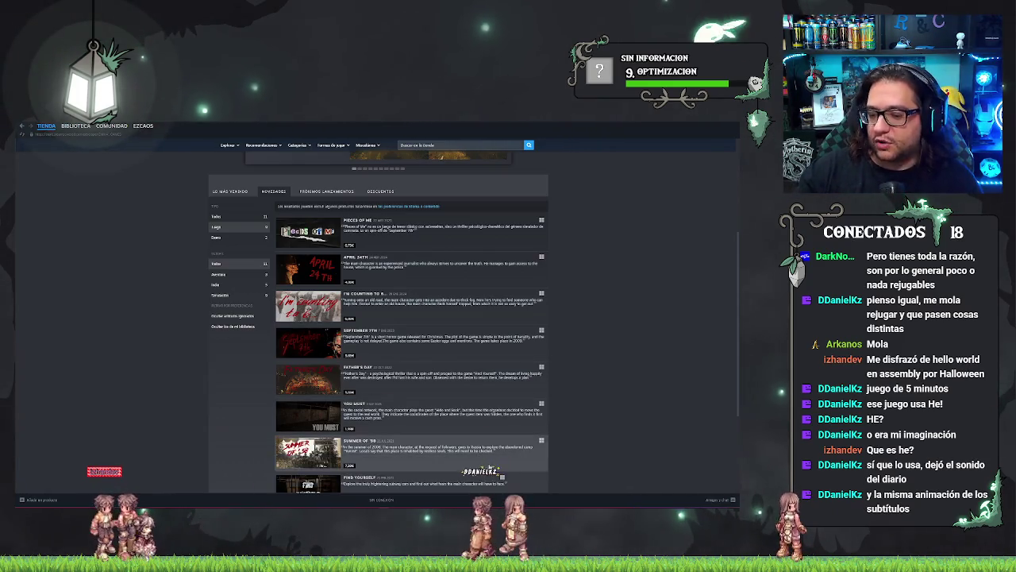
Step: Scroll the EMIKA_GAMES list to reveal Father's Day, You Must, Find Yourself and Locked Up
scroll(576, 411, up, 3)
scroll(576, 410, up, 1)
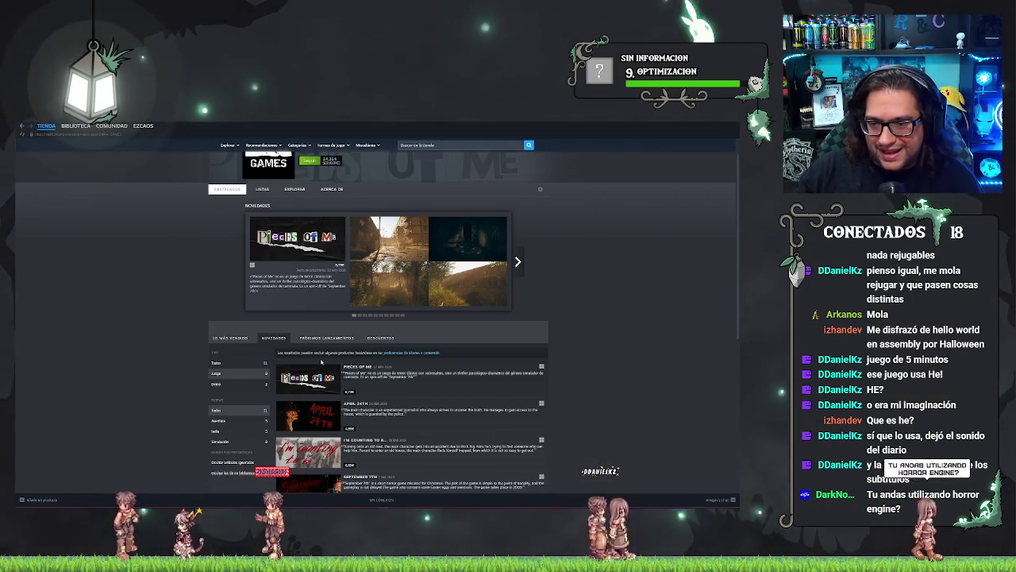
scroll(479, 295, down, 1)
scroll(479, 295, down, 3)
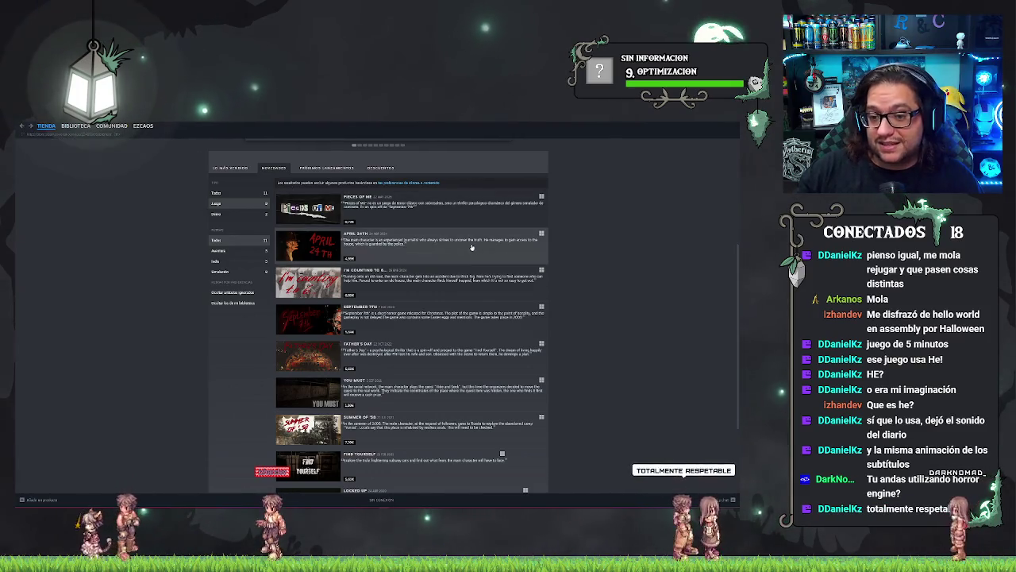
Step: Browse the September 7th store page, then switch away to the Prologue's DLC settings window
click(429, 314)
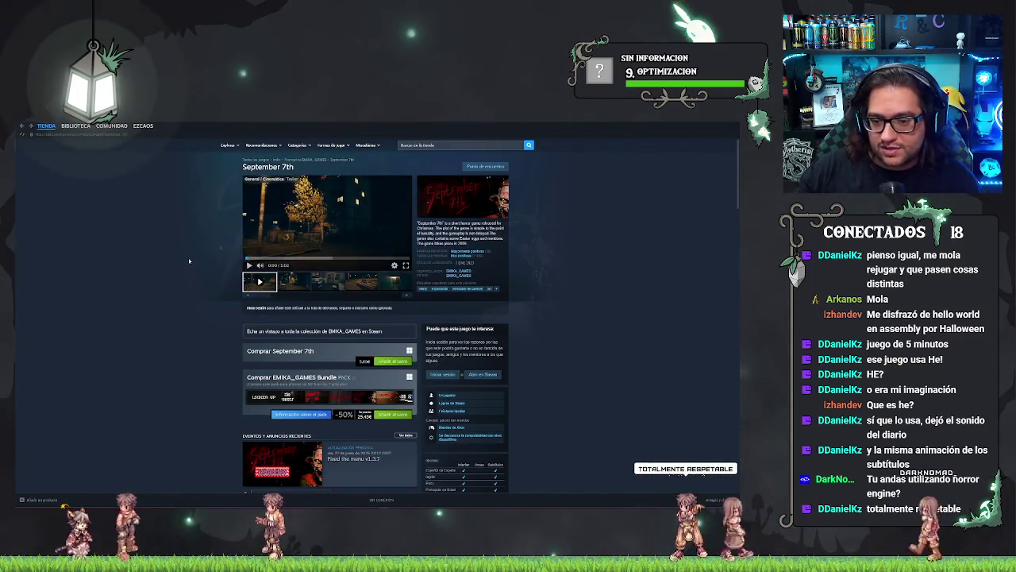
scroll(189, 260, down, 2)
scroll(183, 276, down, 1)
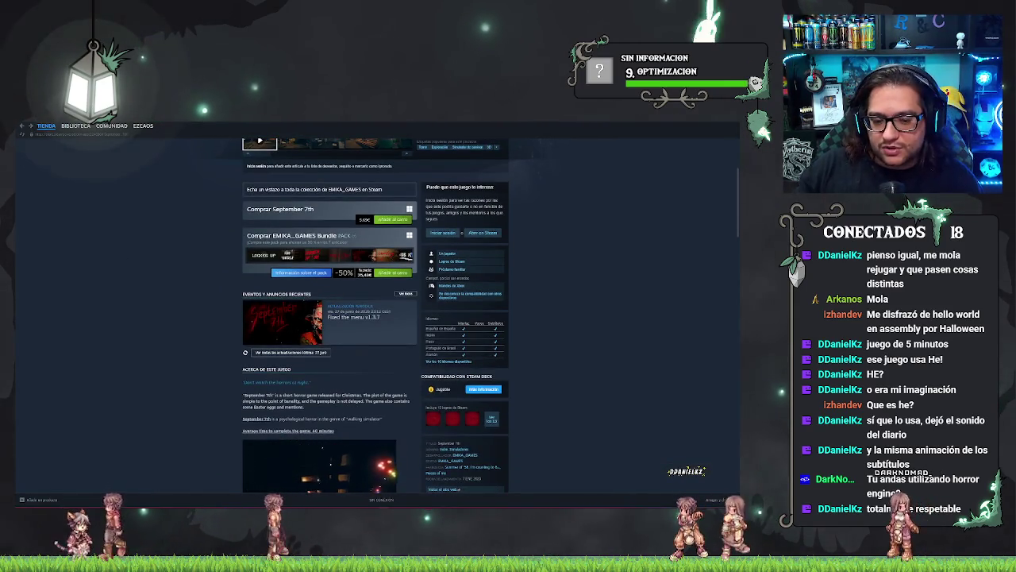
scroll(98, 281, down, 2)
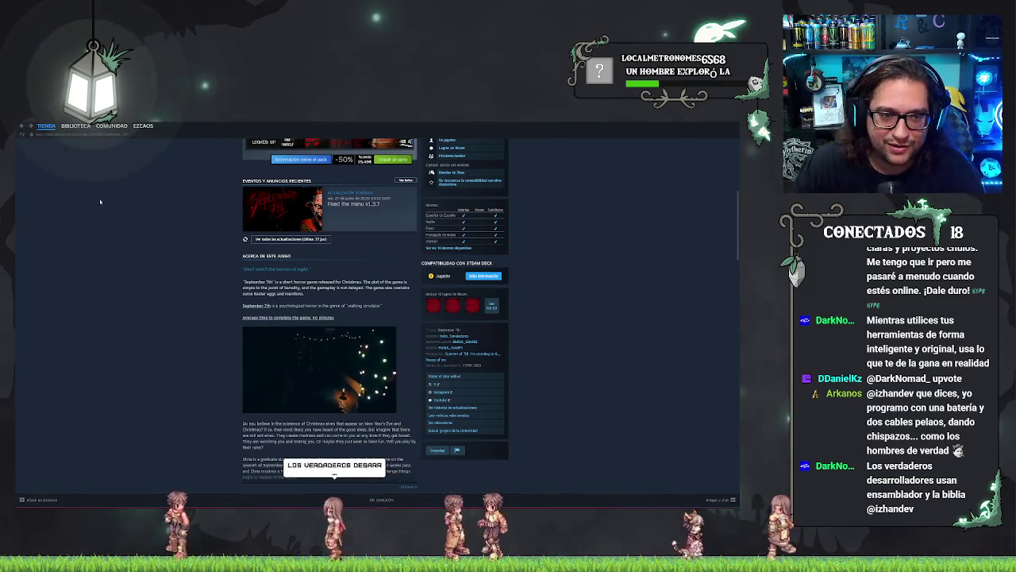
mouse_move(76, 125)
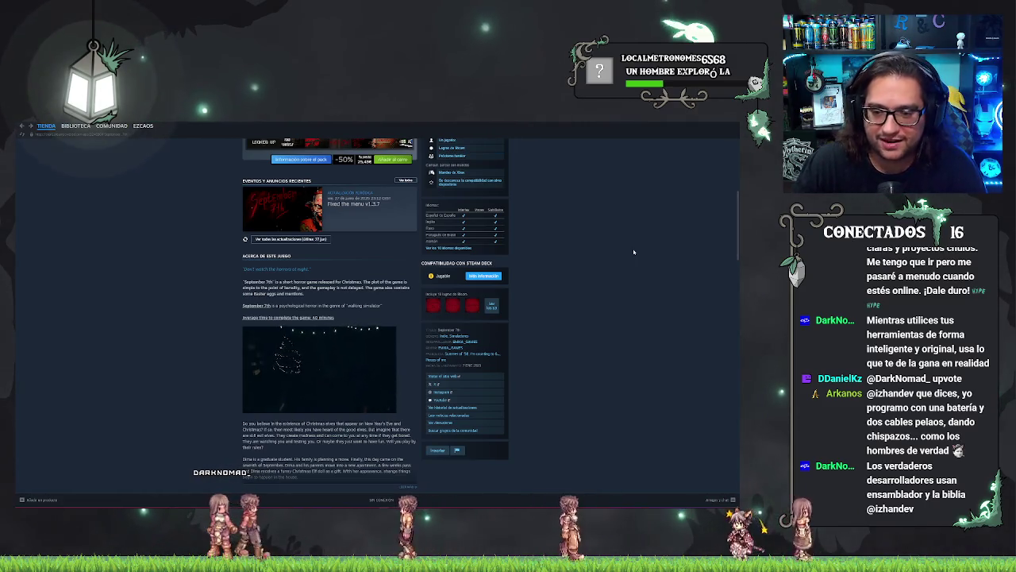
key(alt+Tab)
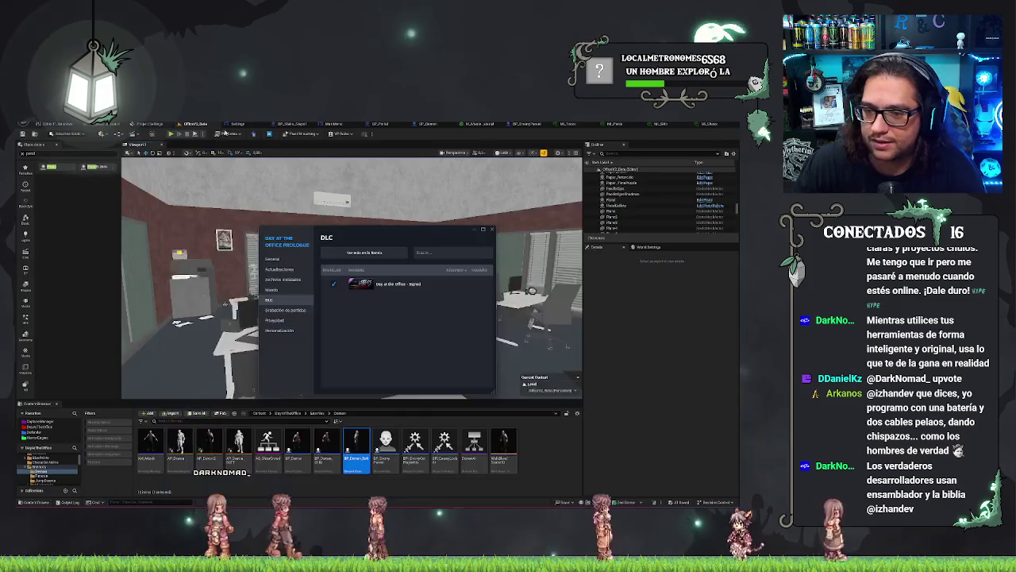
Step: Close Steam's DLC settings window and swing the office view toward another wall
click(490, 230)
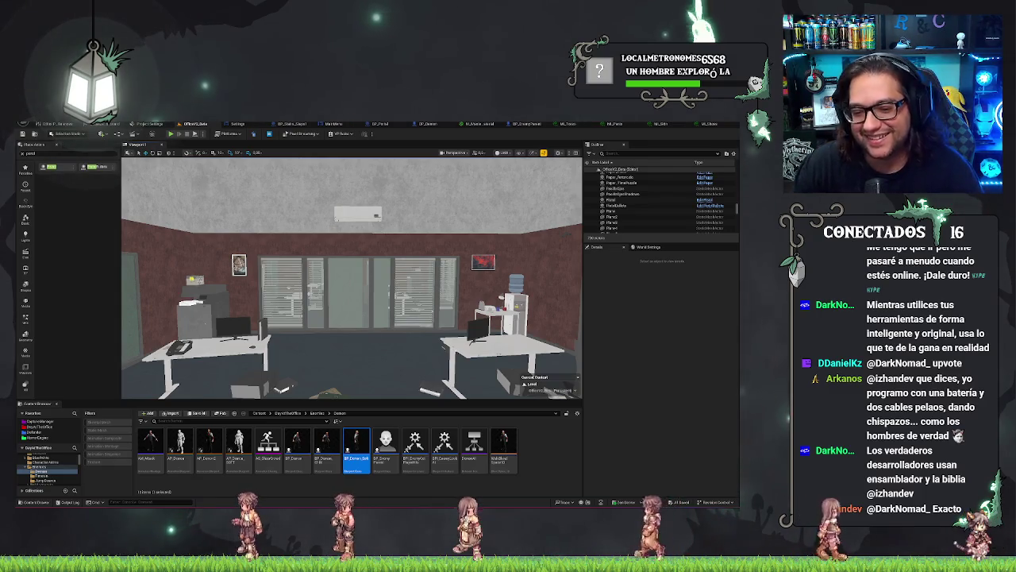
drag(370, 339, 514, 355)
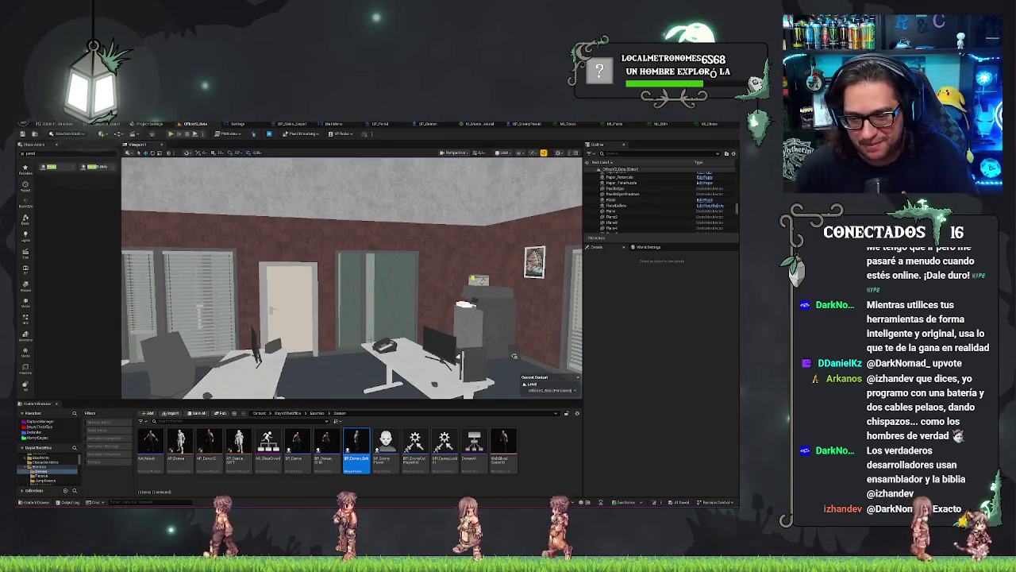
drag(514, 355, 485, 332)
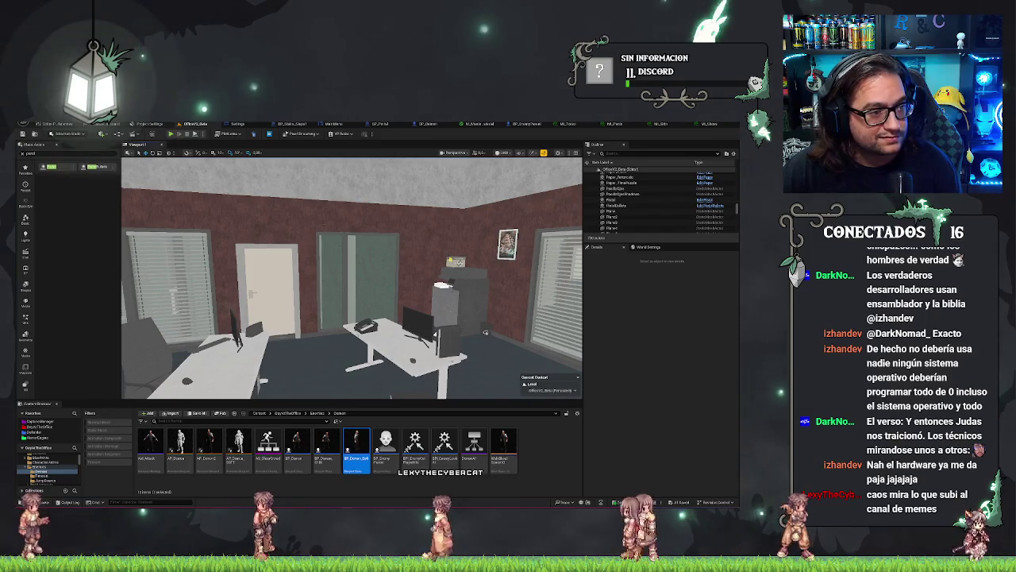
key(alt+Tab)
Step: View the 20 wrong password attempts meme full size twice, then minimize Discord
click(219, 429)
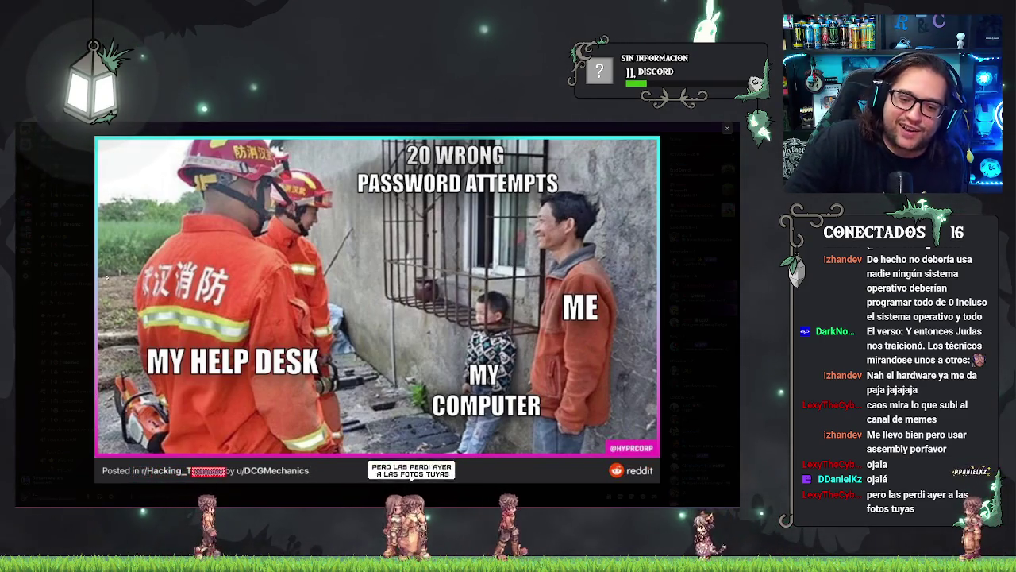
key(Escape)
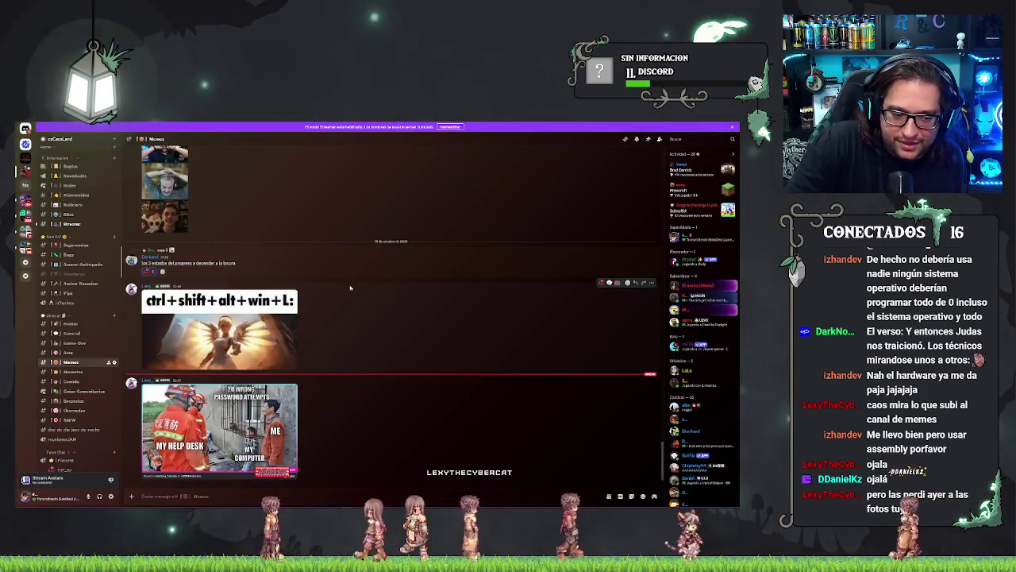
click(219, 429)
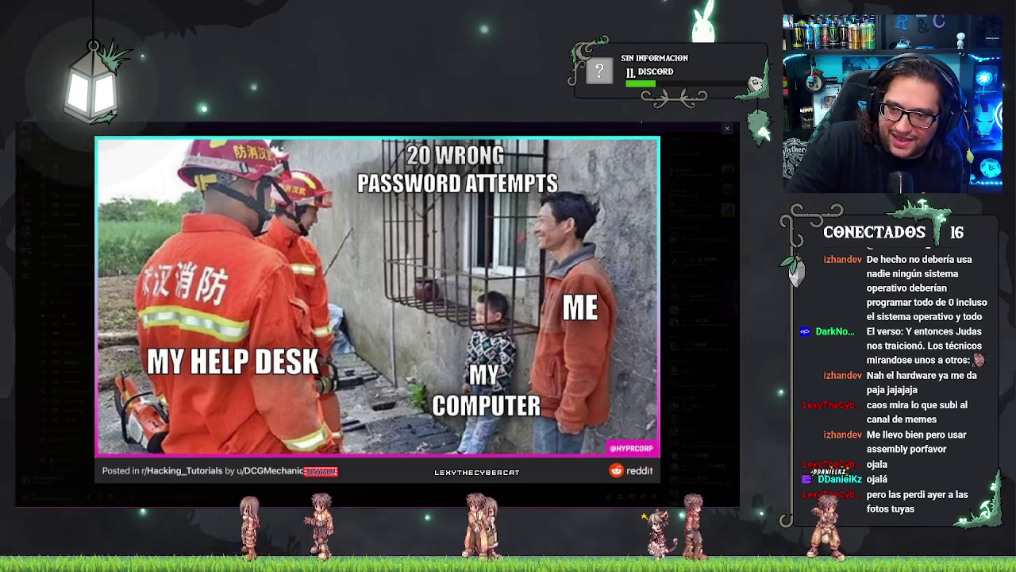
key(Escape)
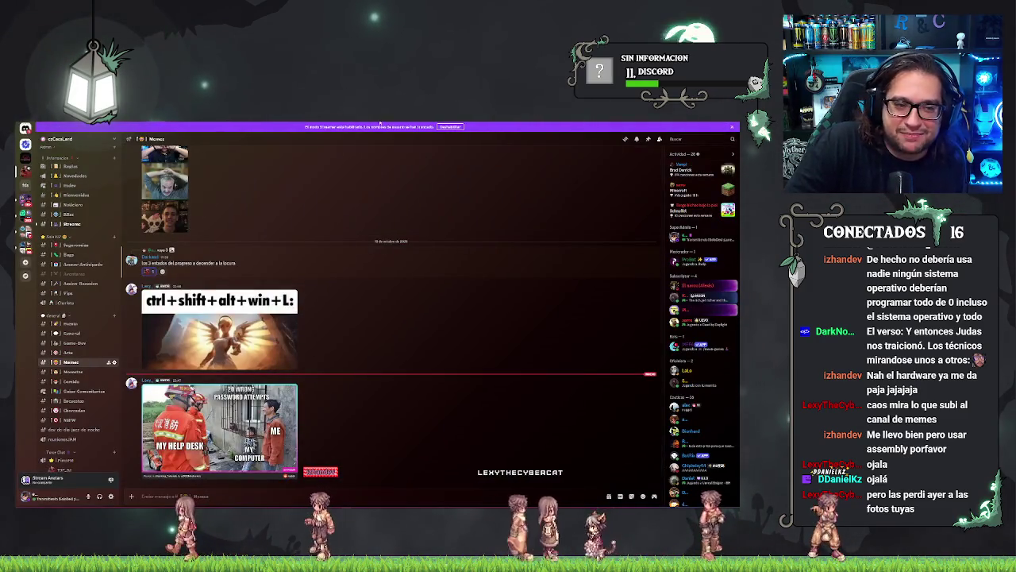
click(714, 123)
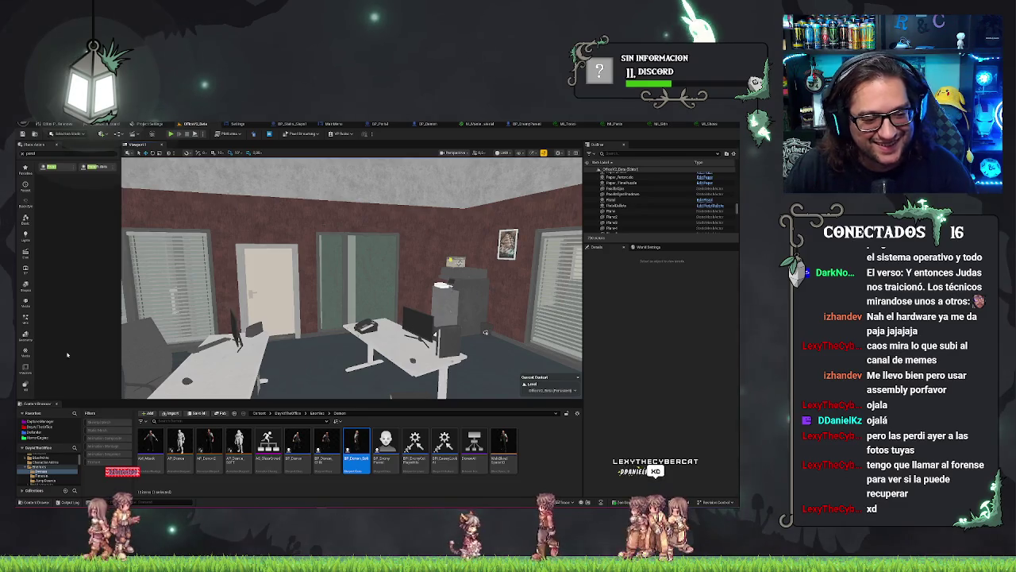
Step: Fly the viewport past the window wall, water cooler and blinds toward the brick wall
drag(485, 332, 359, 316)
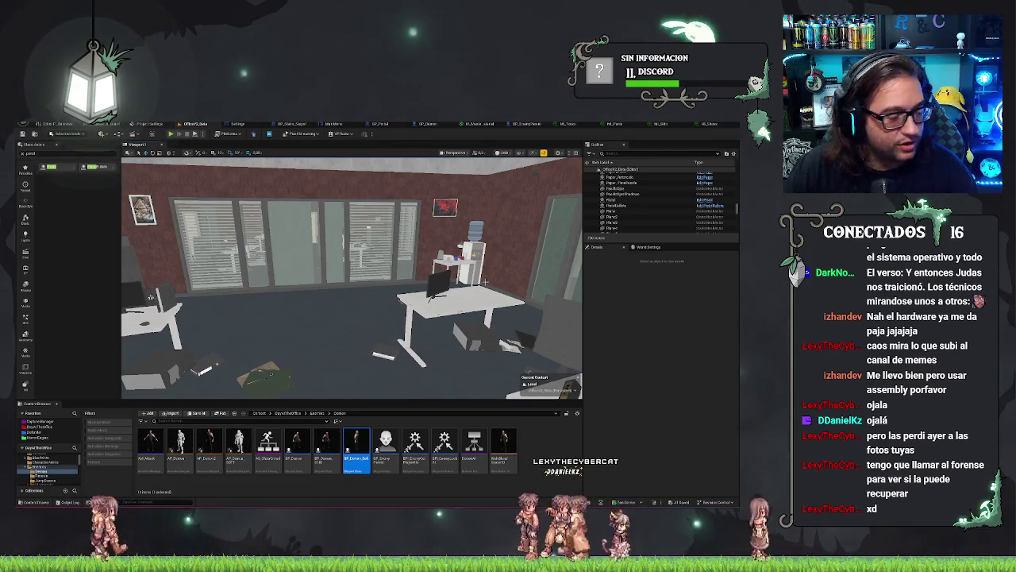
mouse_move(451, 337)
mouse_down()
mouse_move(358, 322)
mouse_move(460, 278)
mouse_move(450, 338)
mouse_up()
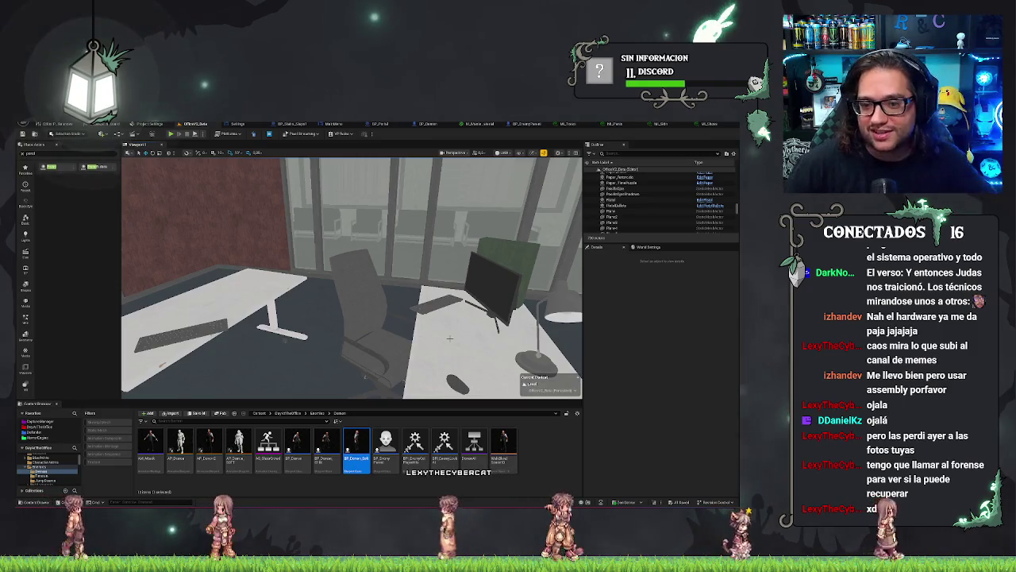
mouse_move(449, 338)
mouse_down()
mouse_move(476, 325)
mouse_move(477, 278)
mouse_move(461, 346)
mouse_move(515, 334)
mouse_up()
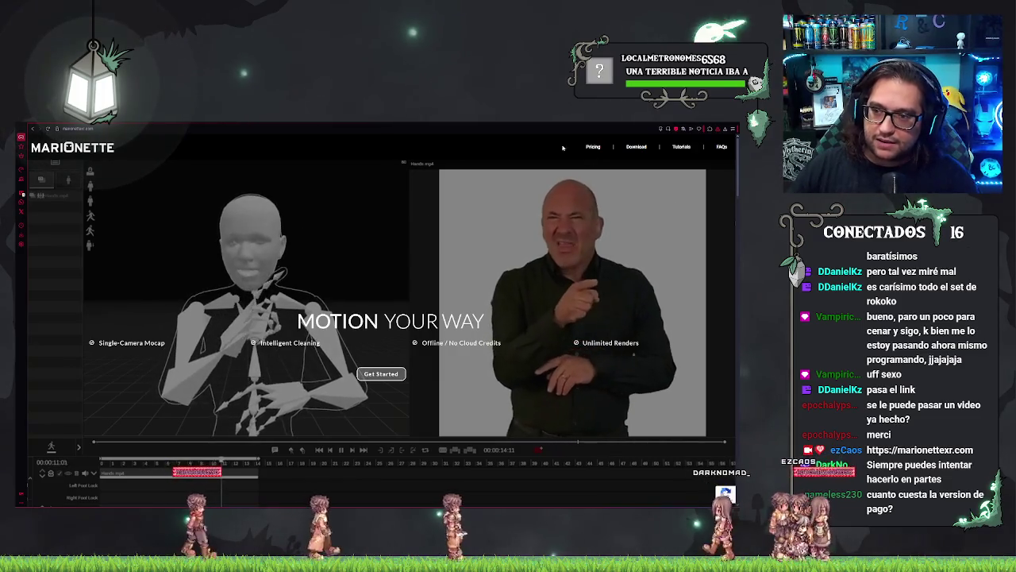
Step: Open Marionette's Subscriptions page showing Free $0, Indie $149 and Studio $349 plans
click(593, 148)
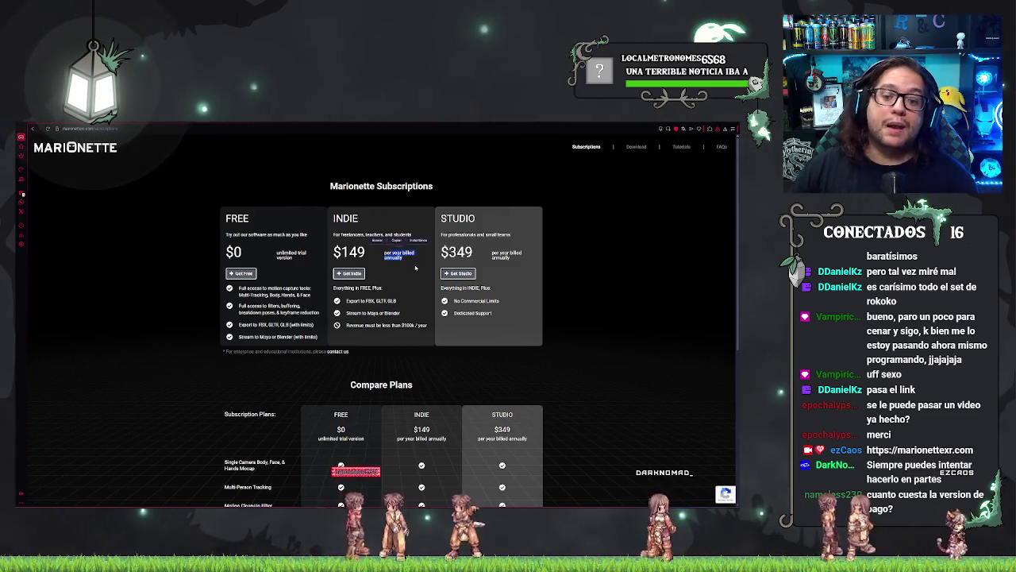
scroll(398, 285, down, 3)
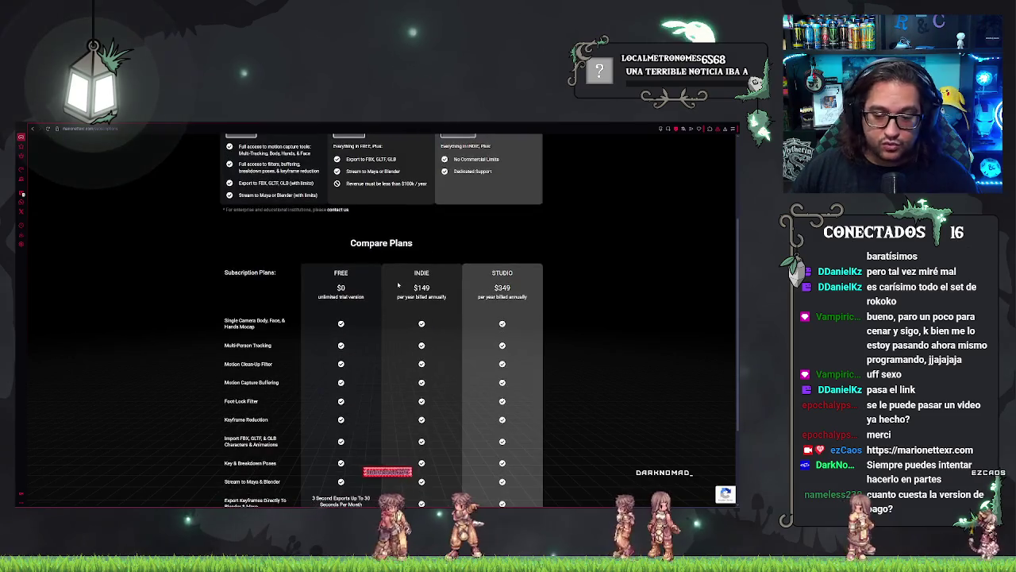
scroll(523, 337, down, 2)
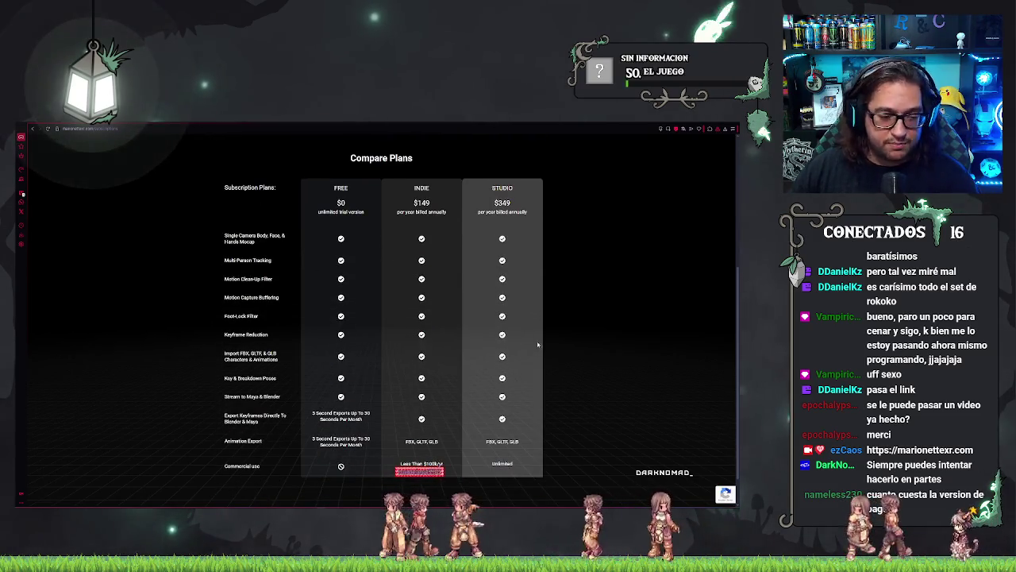
scroll(488, 296, up, 4)
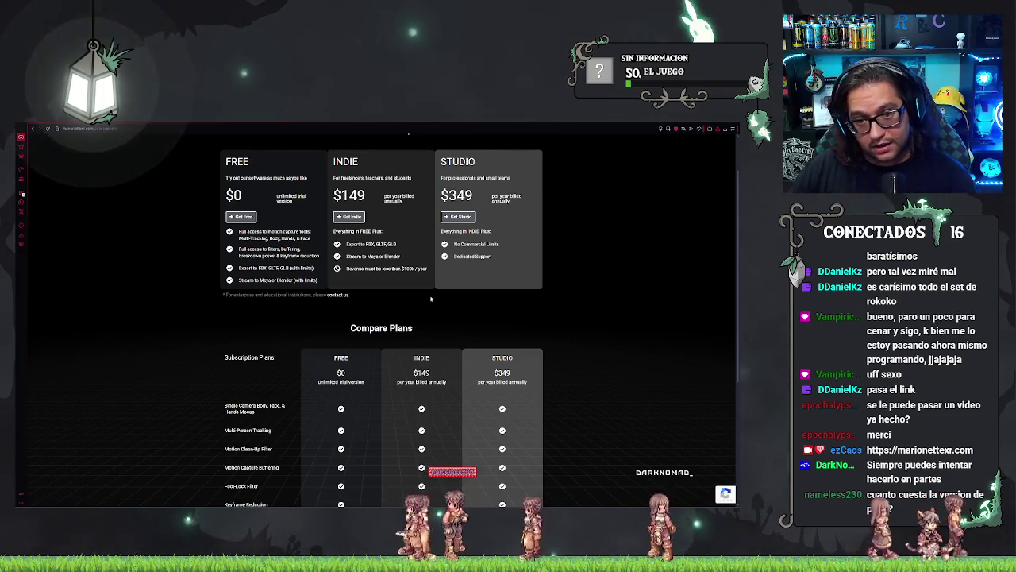
scroll(422, 293, up, 2)
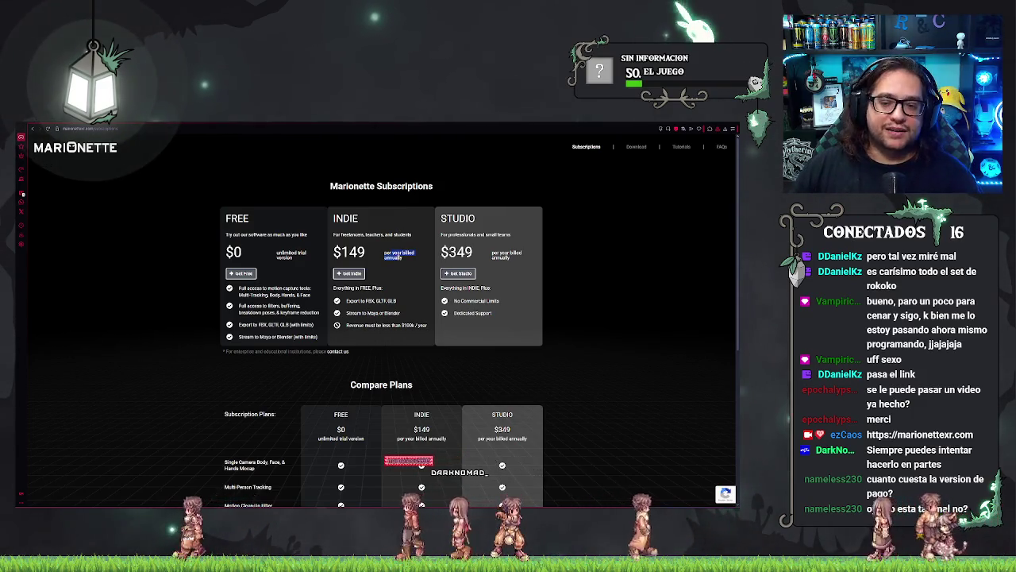
Step: Scroll to Compare Plans and highlight the feature names, Free export limit and Commercial use row
click(404, 270)
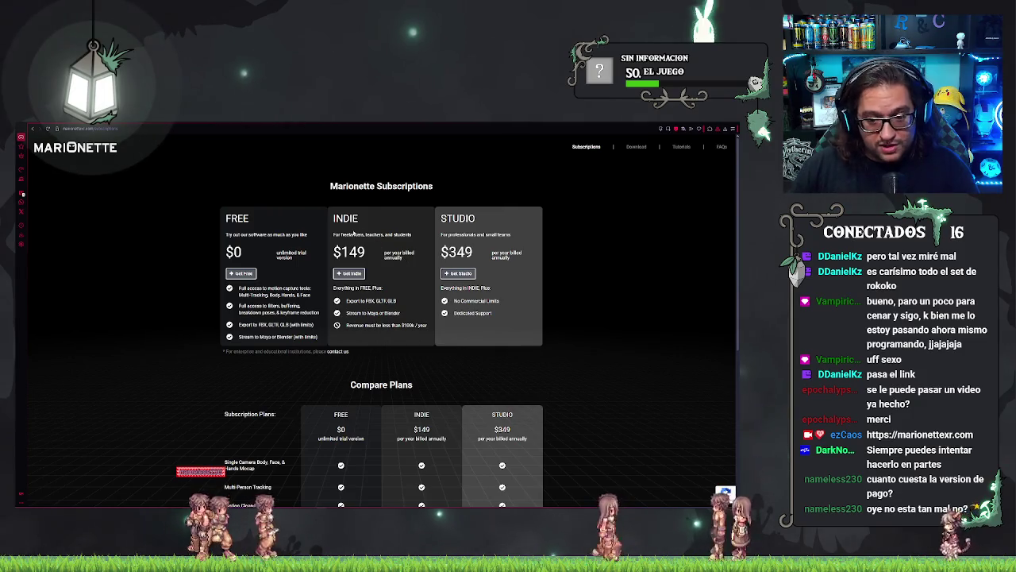
scroll(351, 262, down, 5)
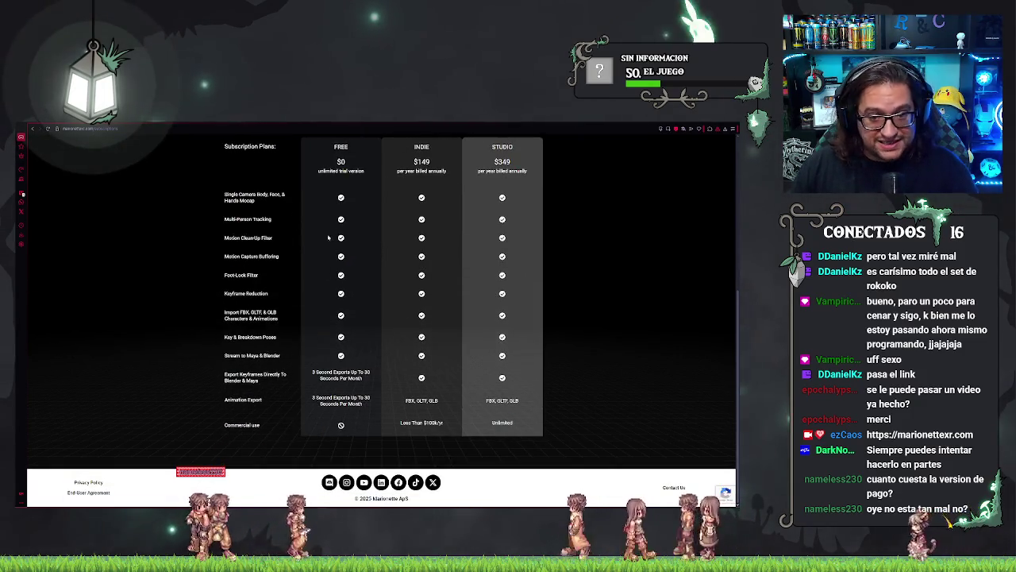
mouse_move(225, 194)
mouse_down()
mouse_move(492, 298)
mouse_move(525, 344)
mouse_up()
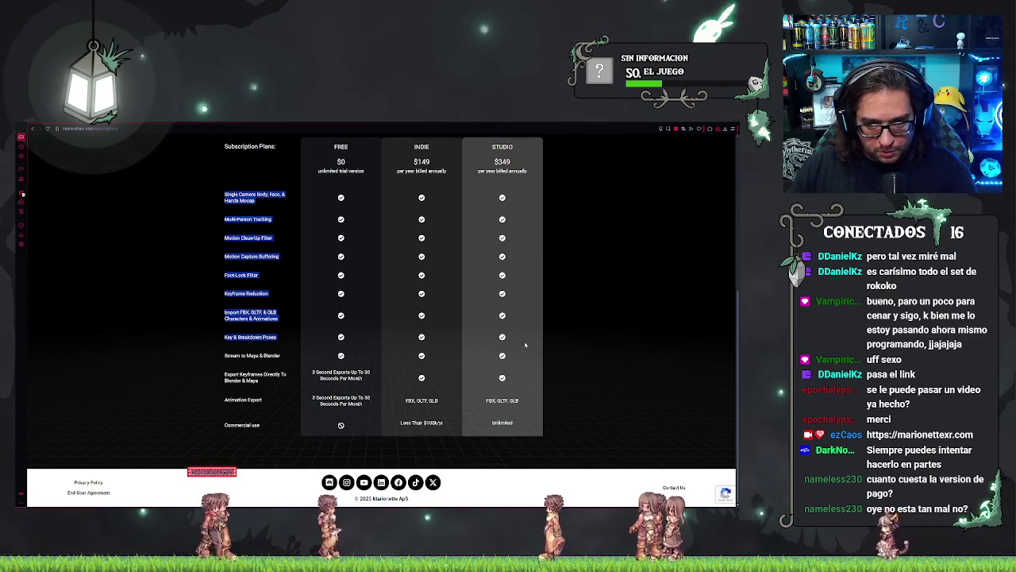
click(342, 161)
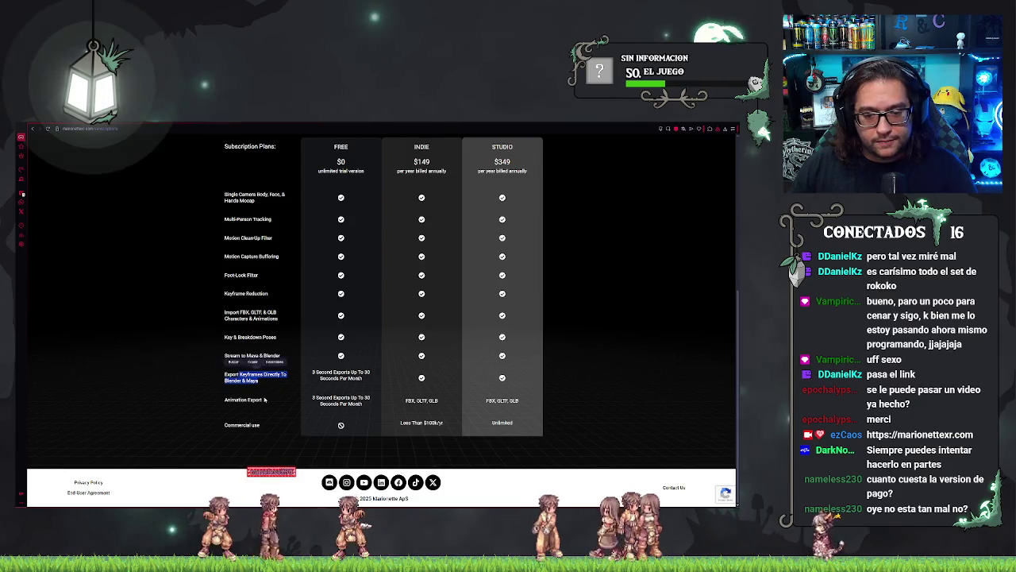
drag(313, 399, 362, 404)
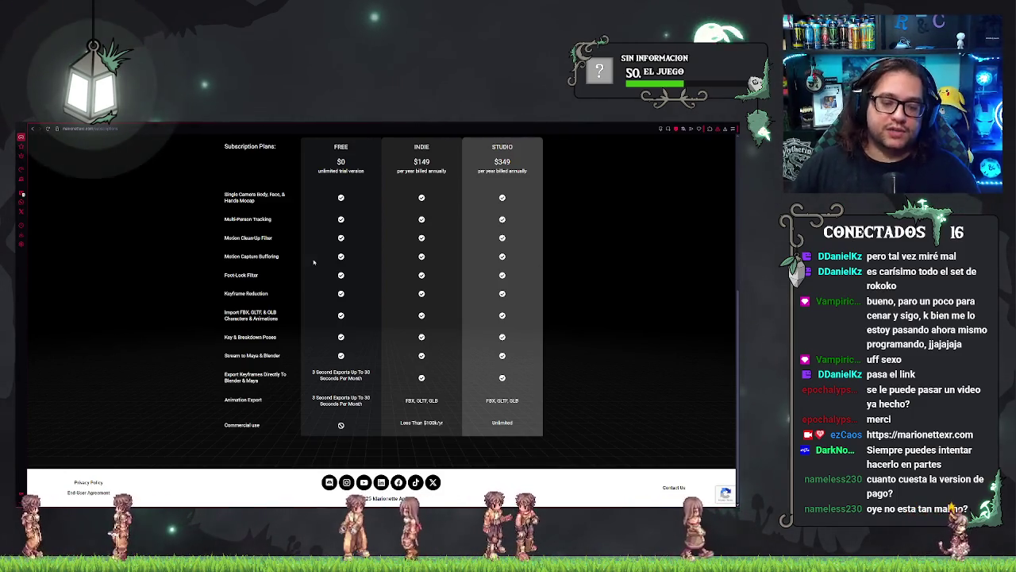
drag(224, 425, 340, 425)
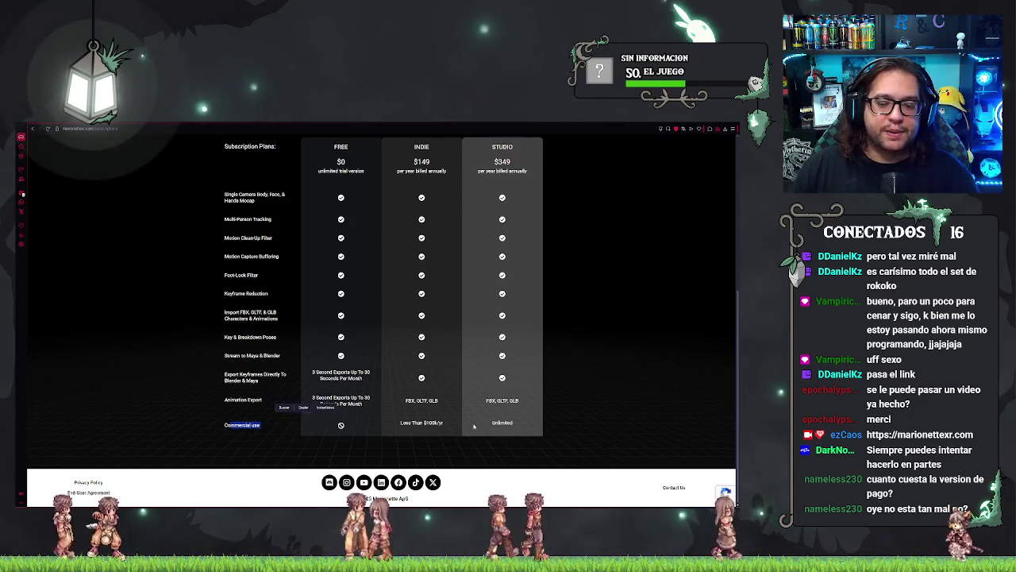
click(467, 382)
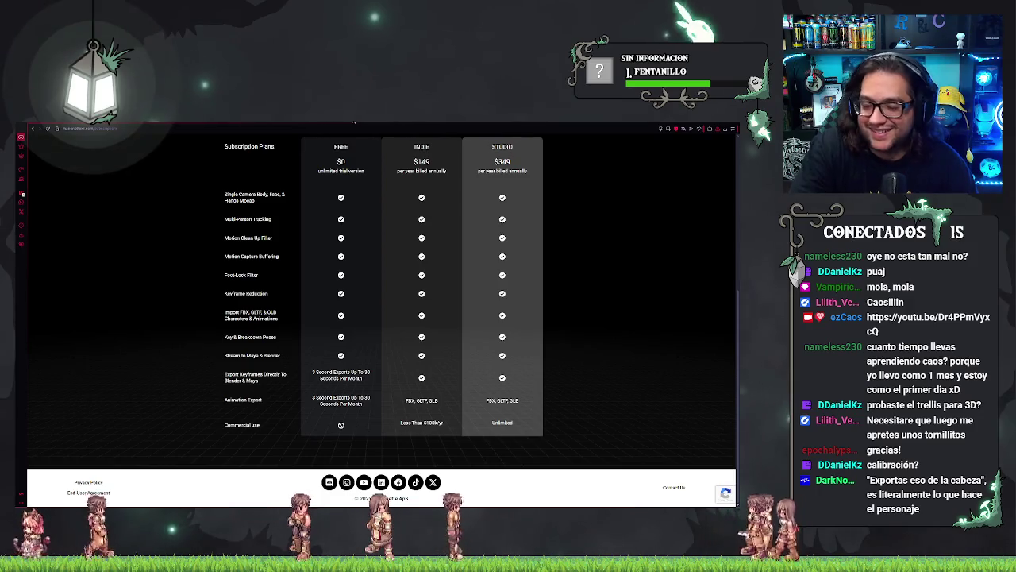
scroll(592, 337, up, 3)
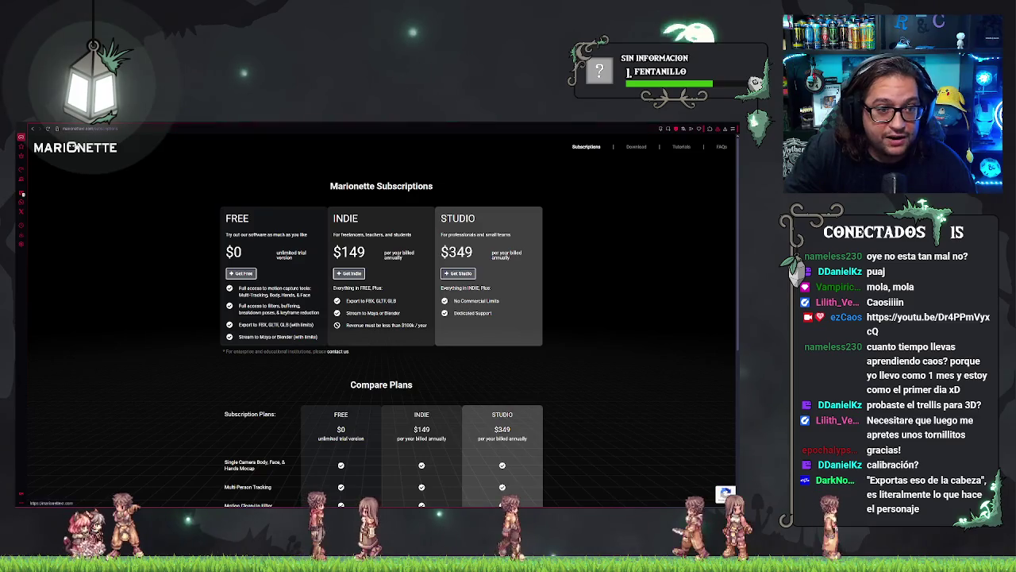
Step: Return to the Marionette homepage via its logo and scroll down through the feature sections
click(76, 147)
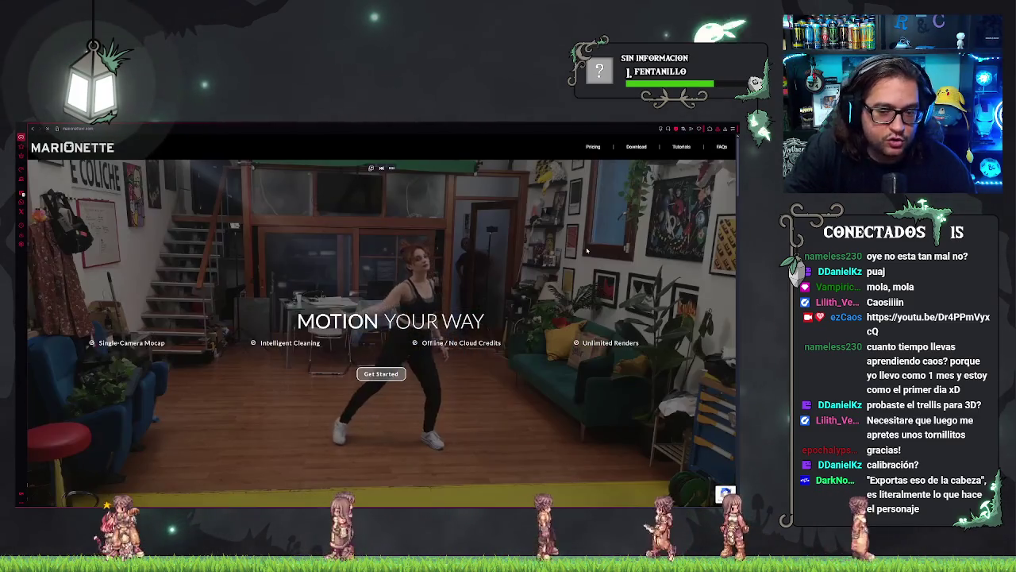
scroll(587, 251, down, 2)
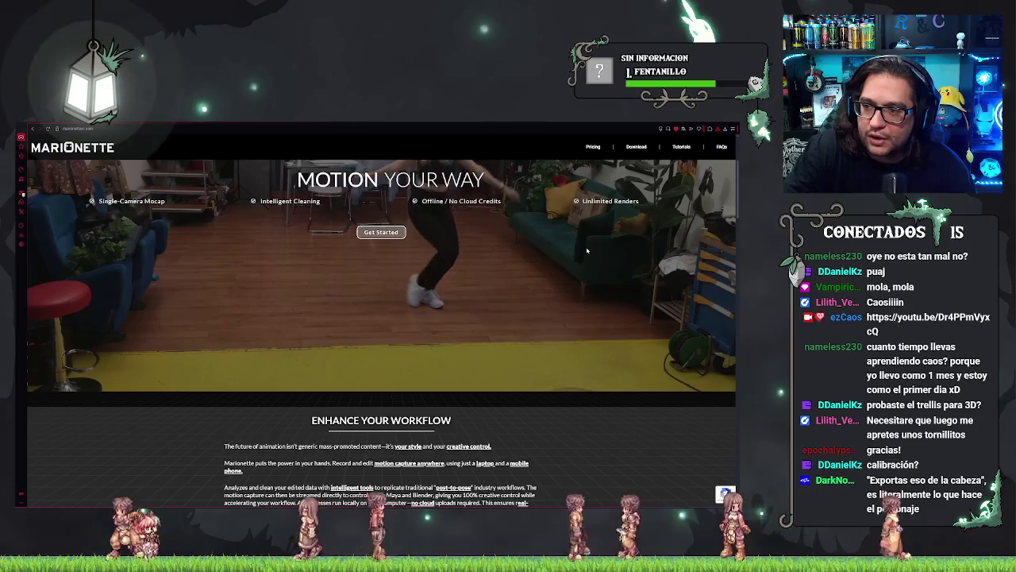
scroll(587, 251, down, 2)
scroll(588, 251, down, 2)
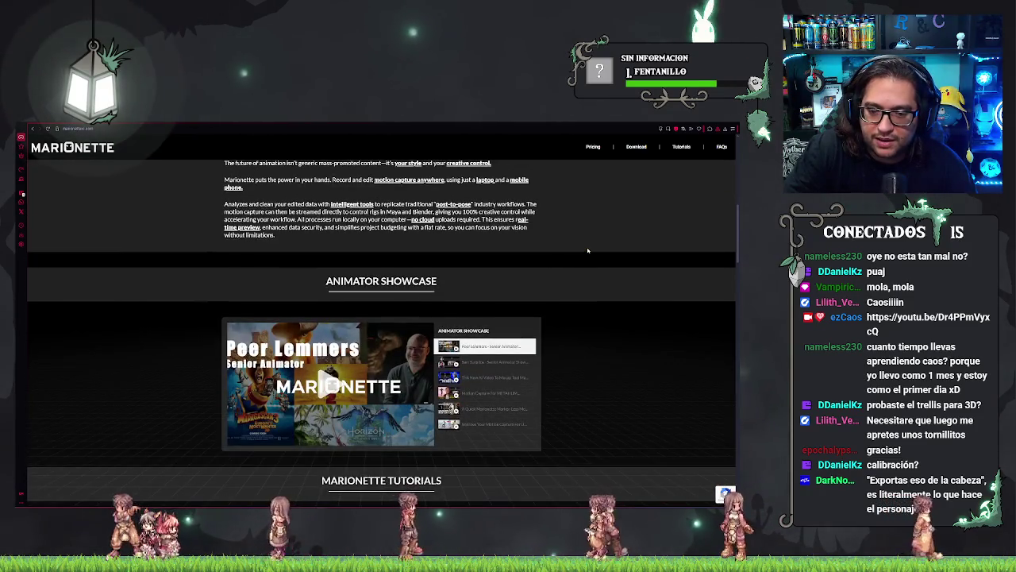
scroll(588, 251, down, 2)
scroll(581, 299, down, 2)
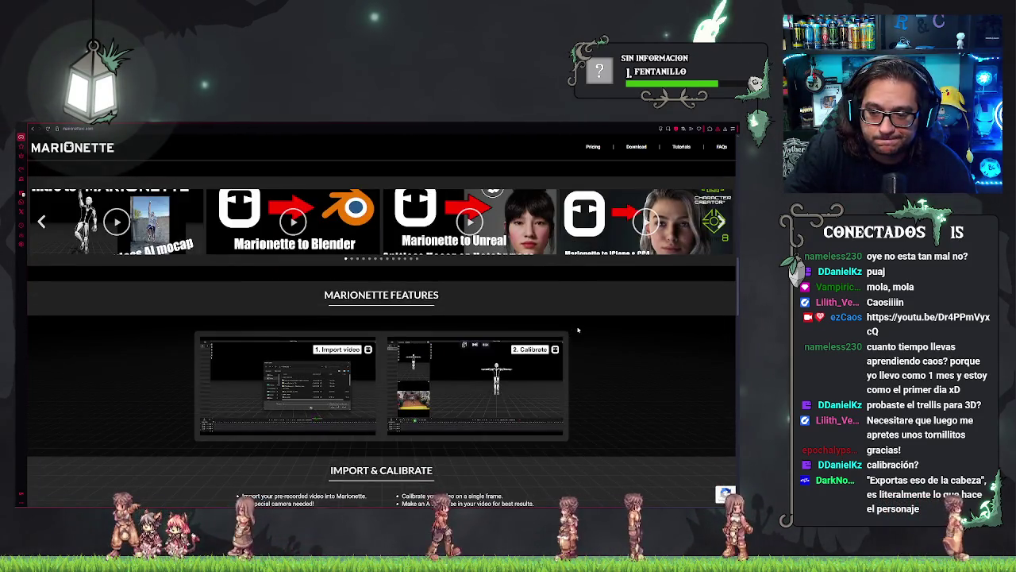
scroll(590, 323, down, 2)
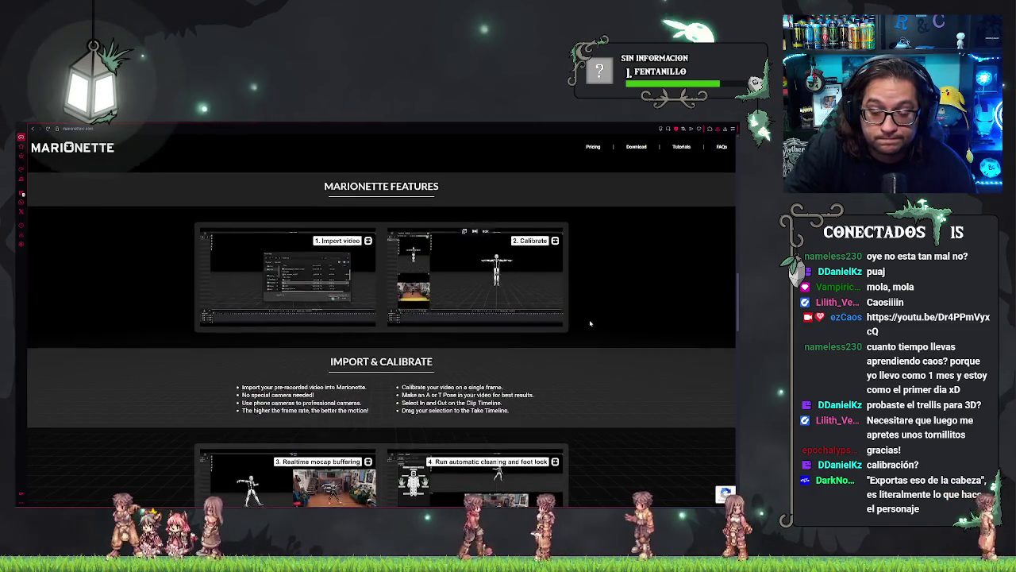
scroll(590, 323, down, 2)
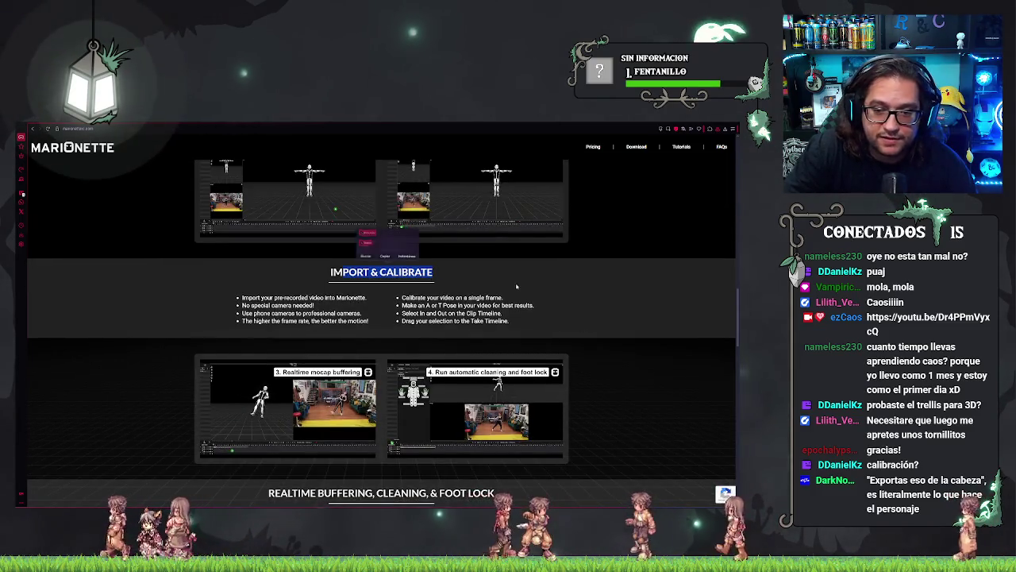
scroll(531, 286, down, 2)
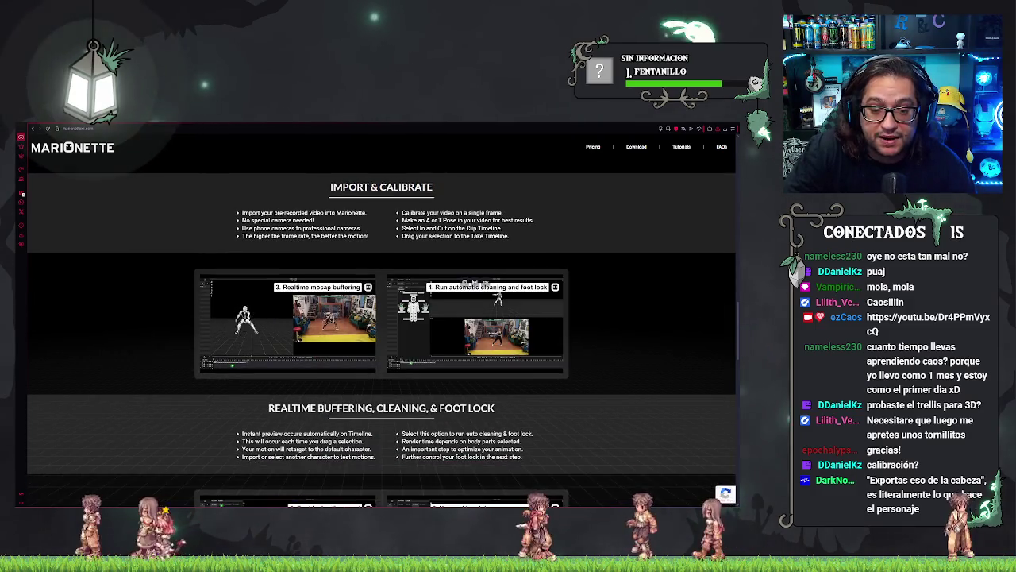
scroll(530, 286, down, 3)
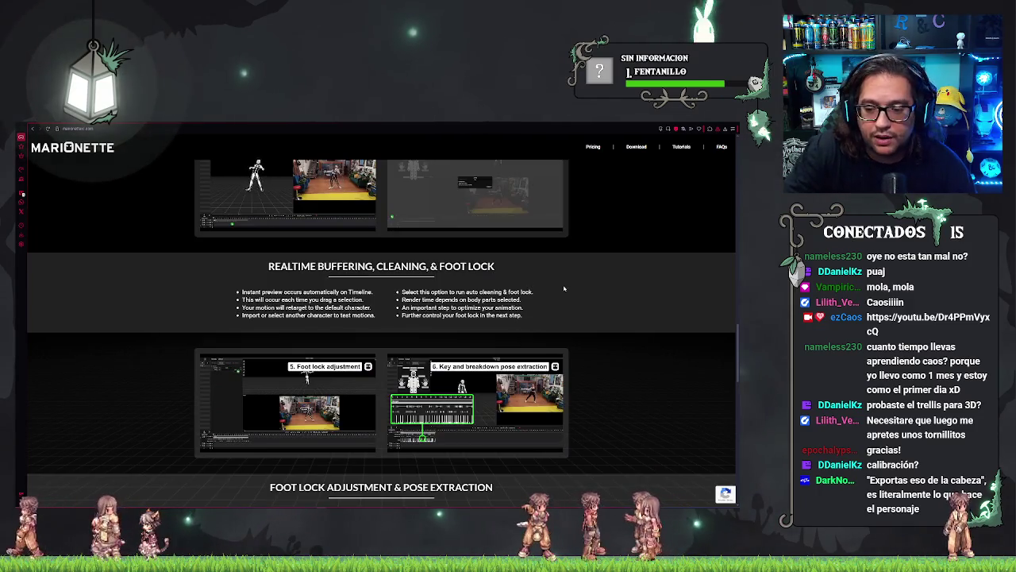
scroll(574, 301, down, 2)
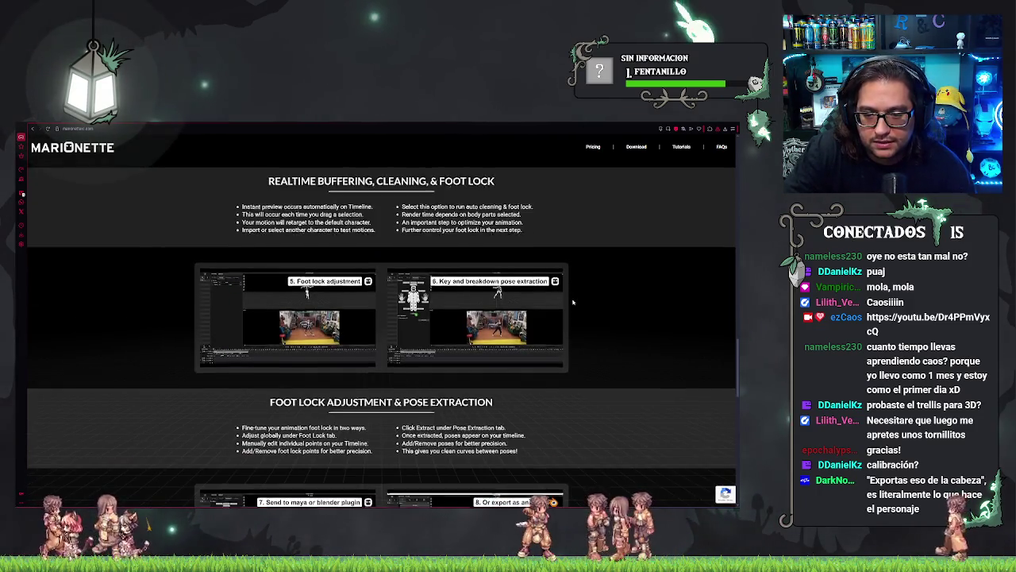
scroll(573, 302, down, 3)
scroll(572, 302, down, 7)
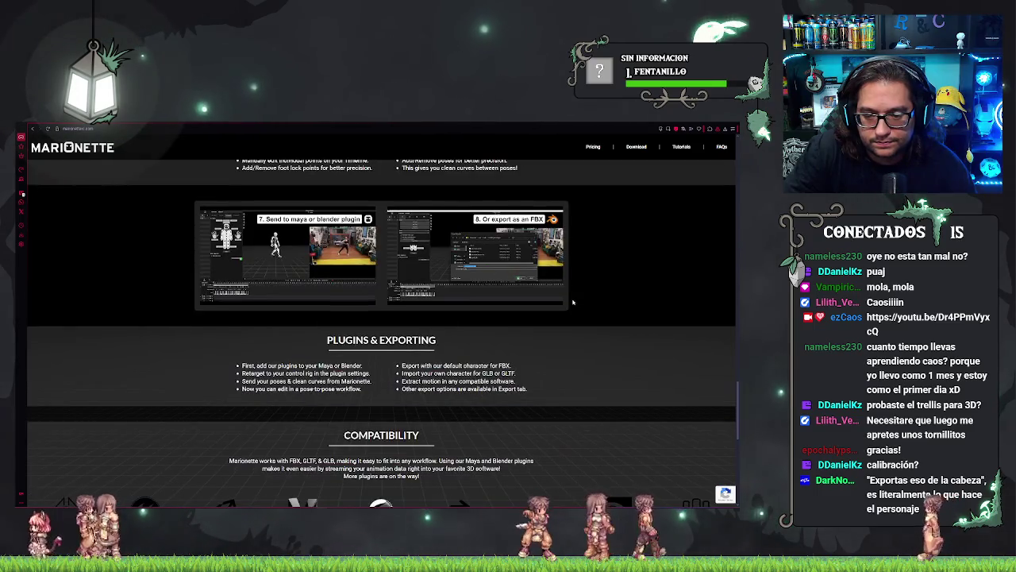
scroll(572, 302, up, 15)
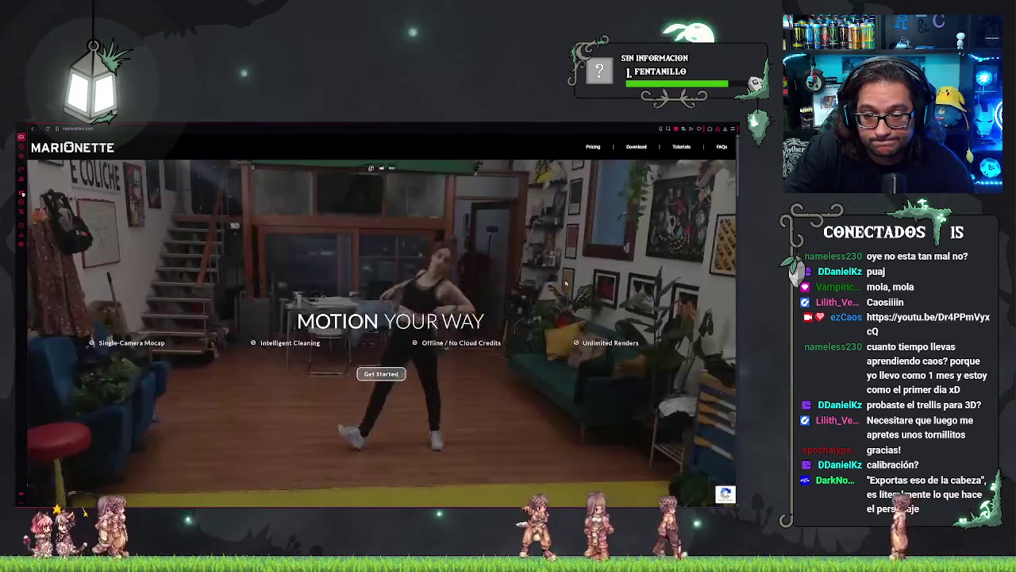
scroll(560, 299, down, 2)
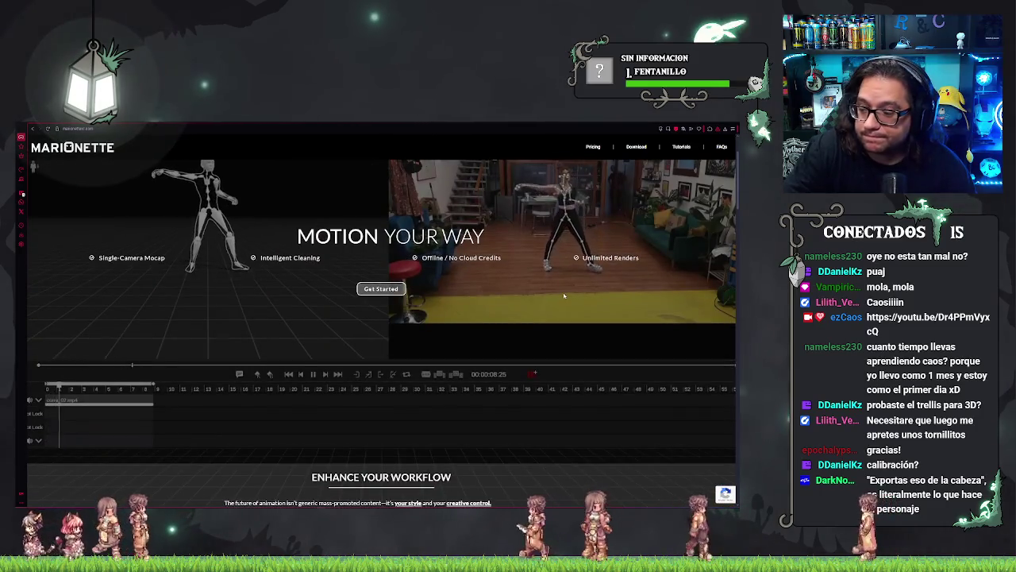